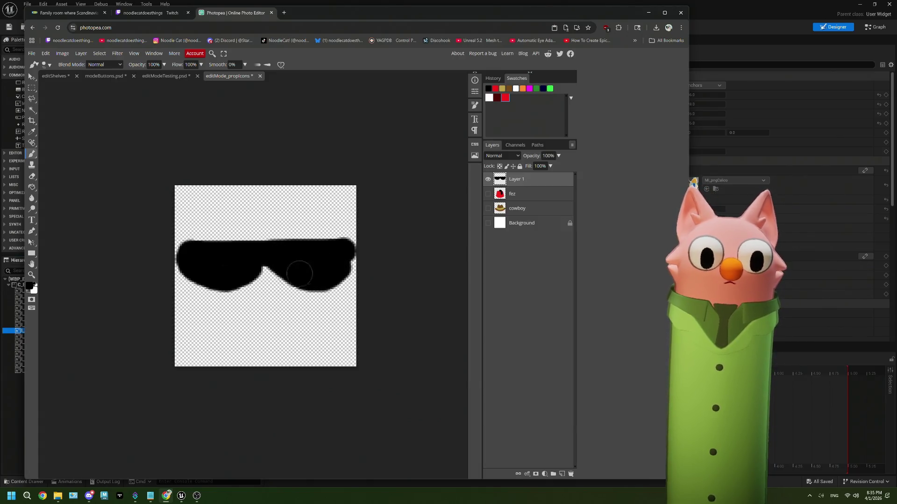
Step: Set the painting colour to white and dab a round glint on each sunglasses lens
click(29, 286)
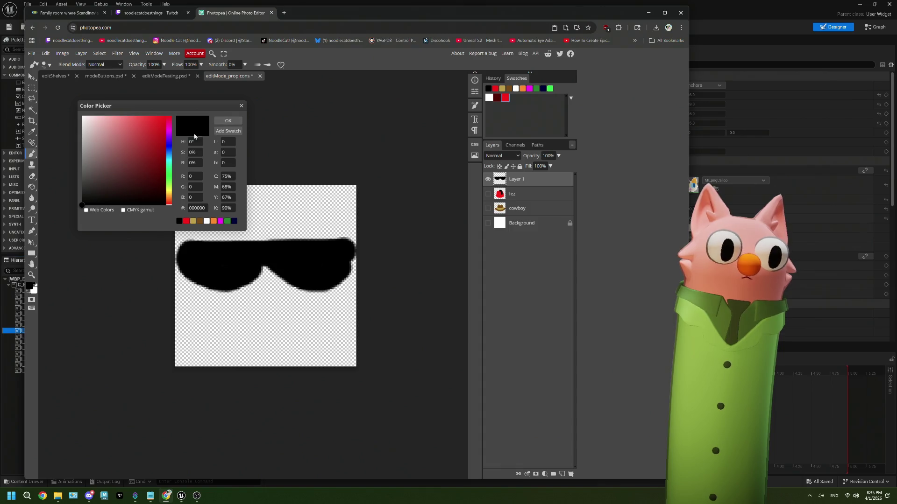
click(83, 116)
click(228, 131)
click(228, 120)
click(202, 256)
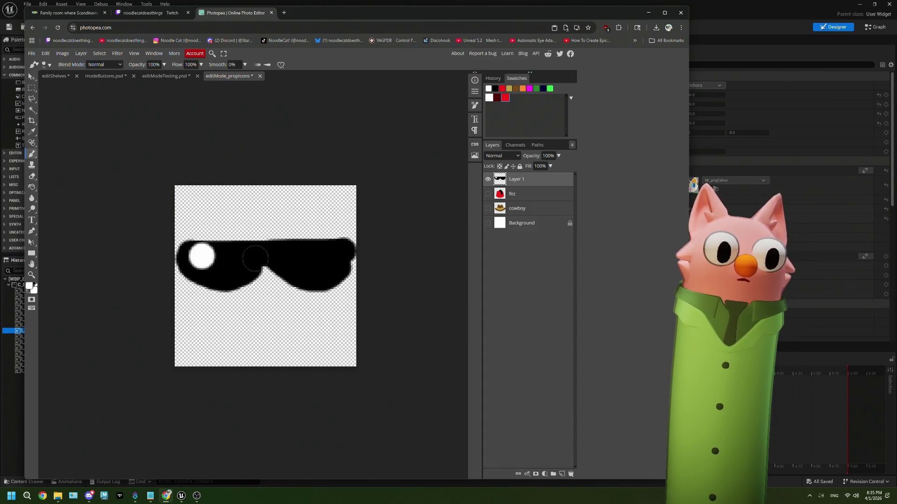
click(286, 256)
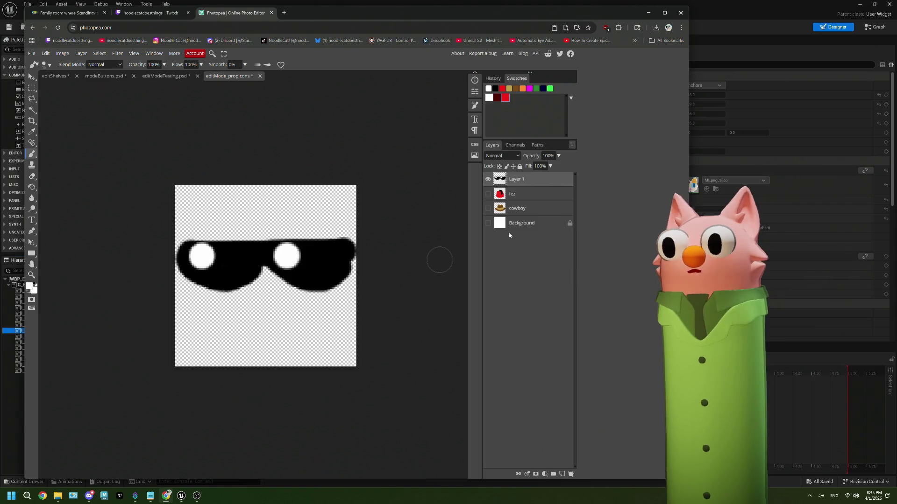
Step: Rename Layer 1 to 'dealwithit' and make the fez and cowboy hat layers visible
double_click(518, 180)
text(dealwithi)
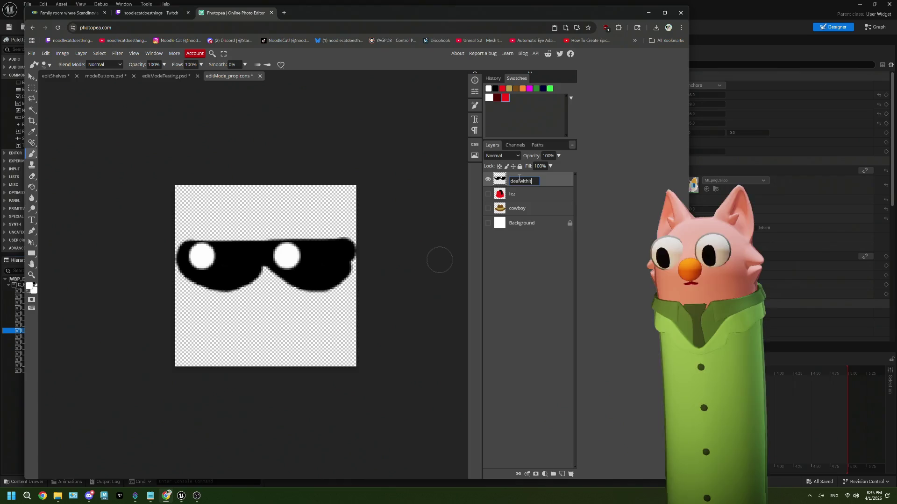
text(t)
key(Return)
click(488, 179)
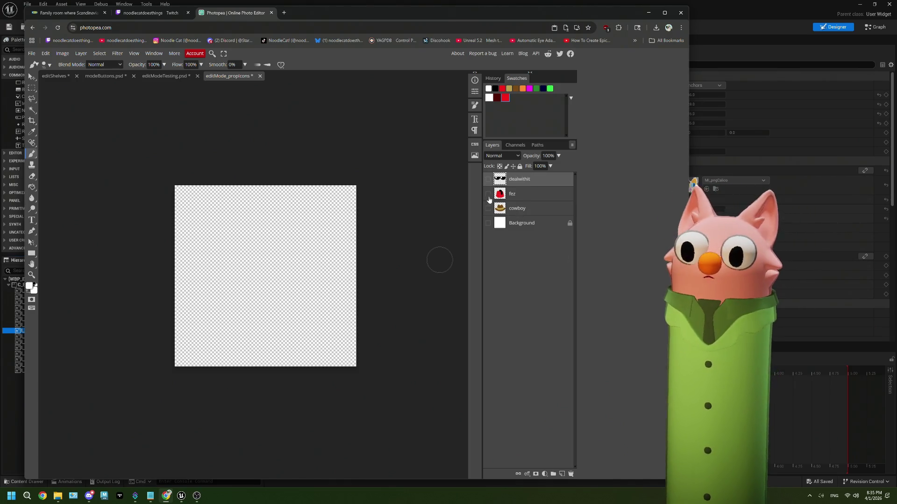
click(487, 179)
click(487, 194)
click(488, 208)
Step: Hide the cowboy hat and fez layers
click(488, 208)
click(488, 193)
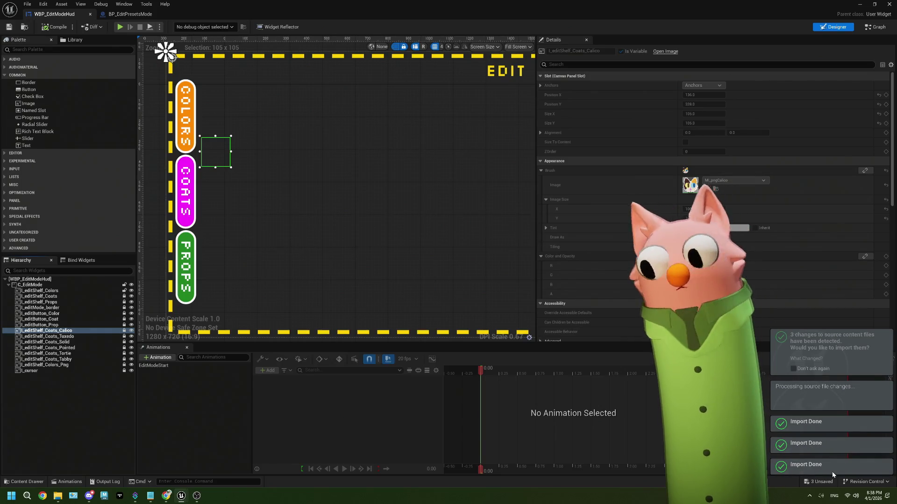
Step: Open T_editMode_propIcon_dealwithit from Textures > propIcons, zoom the preview, then close it
click(860, 4)
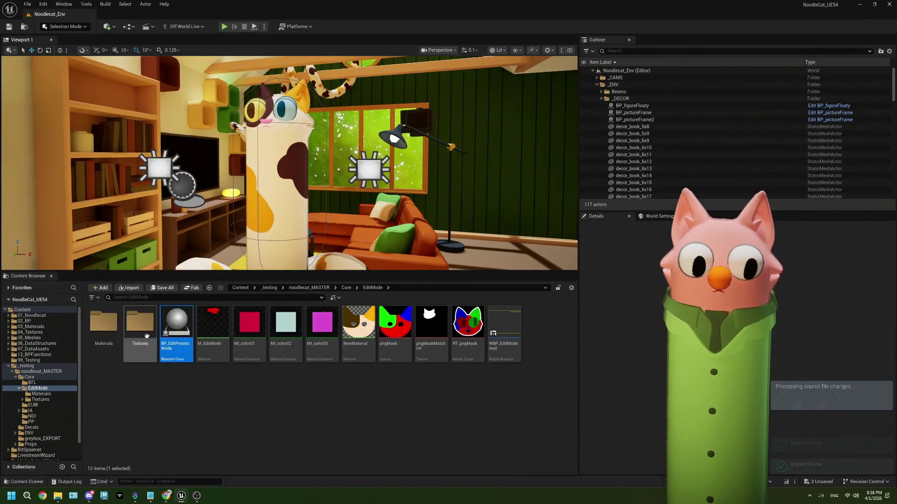
double_click(140, 322)
double_click(104, 323)
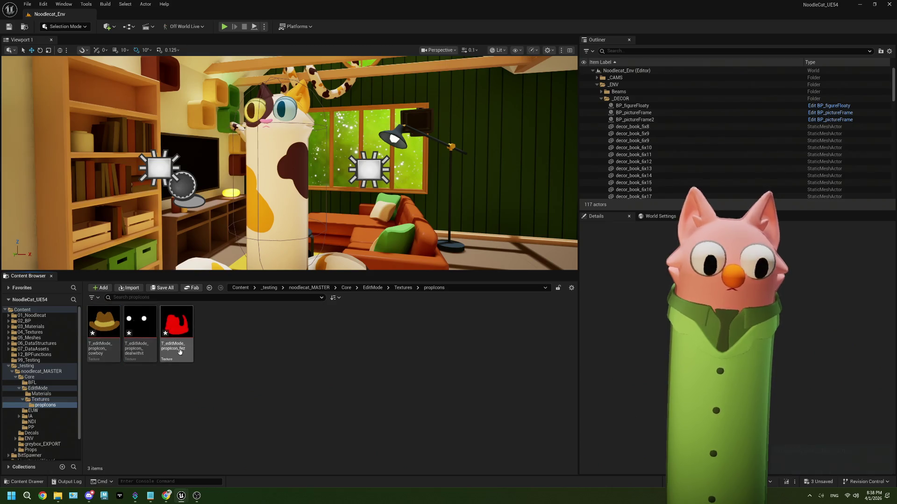
click(149, 333)
double_click(149, 332)
scroll(337, 261, up, 3)
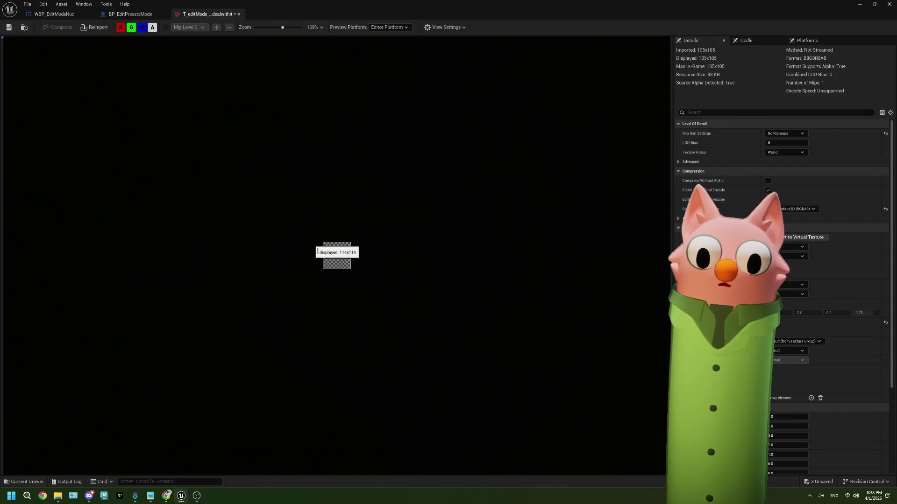
scroll(338, 262, up, 10)
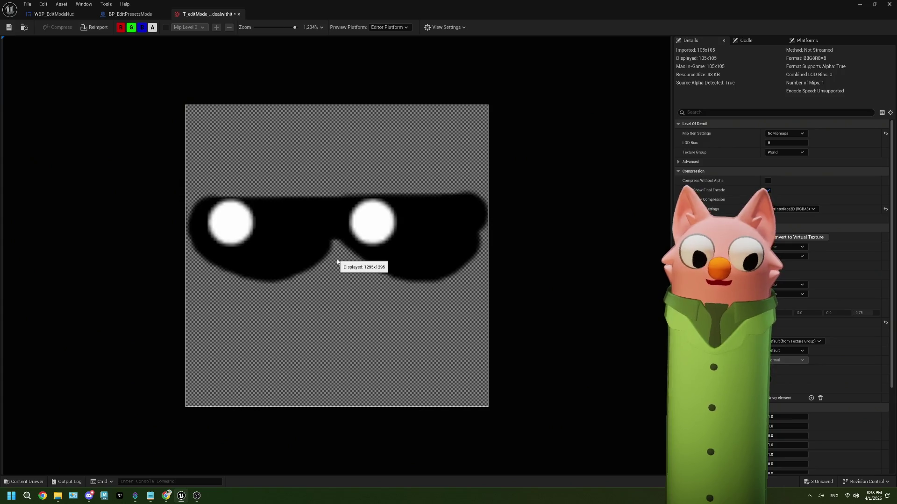
click(238, 14)
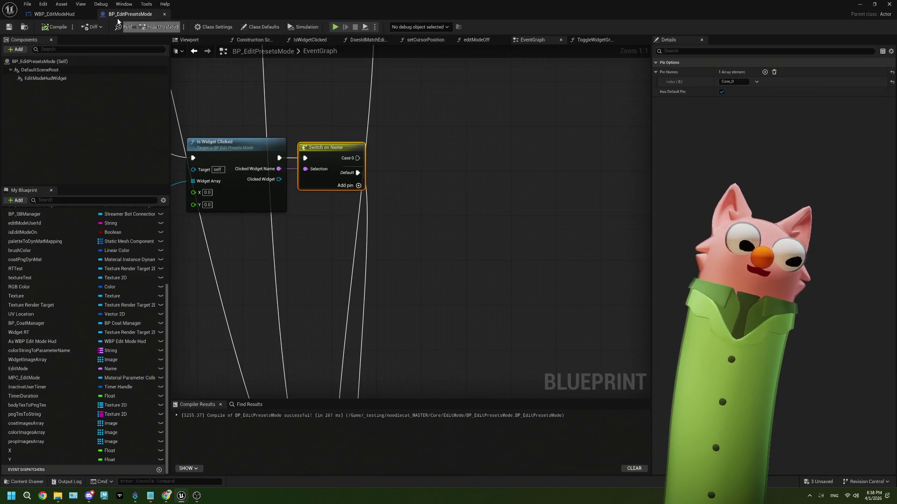
Step: Switch to WBP_EditModeHud and select the I_editShelf_Coats_Pointed image in the Hierarchy
click(41, 16)
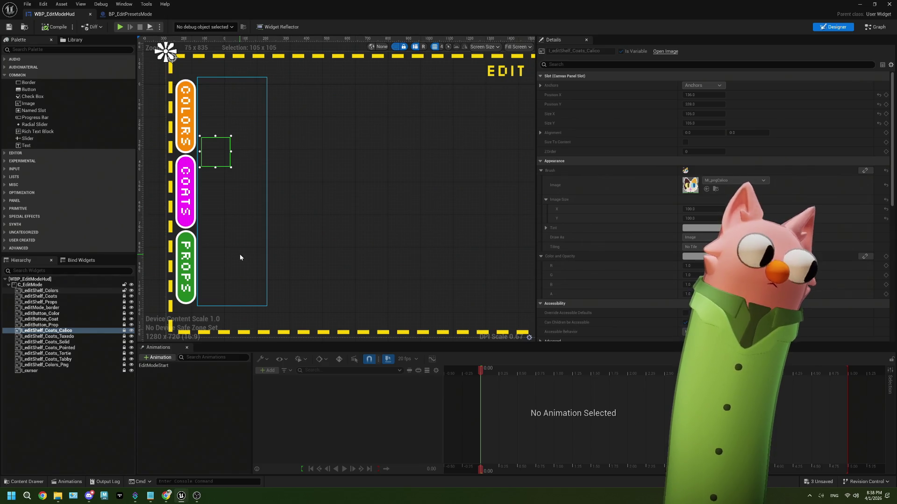
click(87, 349)
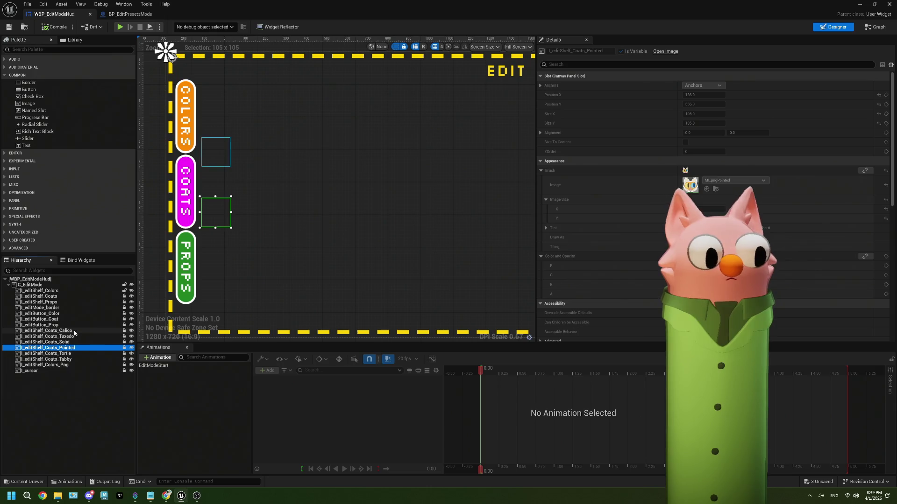
Step: Duplicate the I_editShelf_Coats_Tabby image in the Hierarchy
right_click(73, 384)
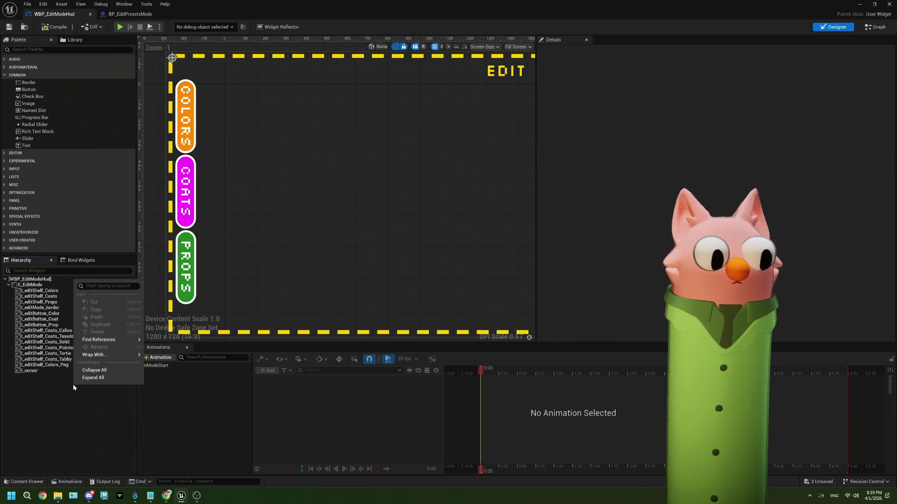
click(43, 365)
right_click(43, 365)
click(33, 376)
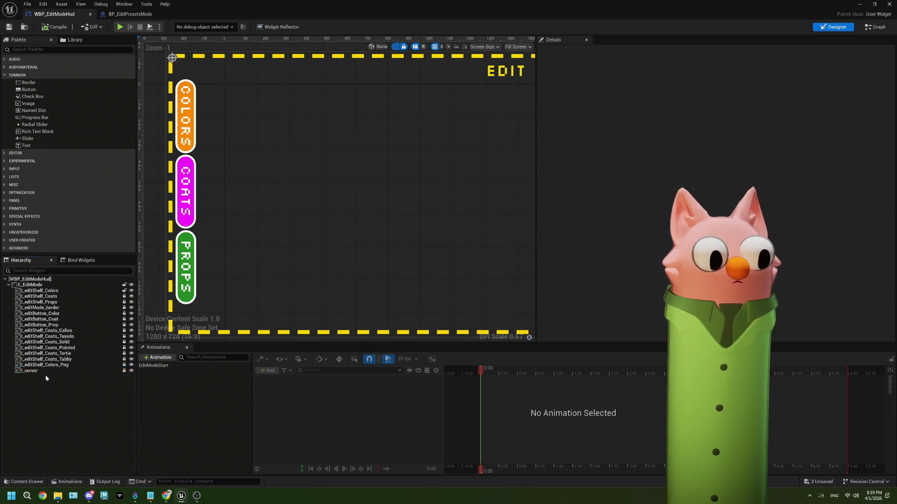
click(52, 360)
right_click(53, 360)
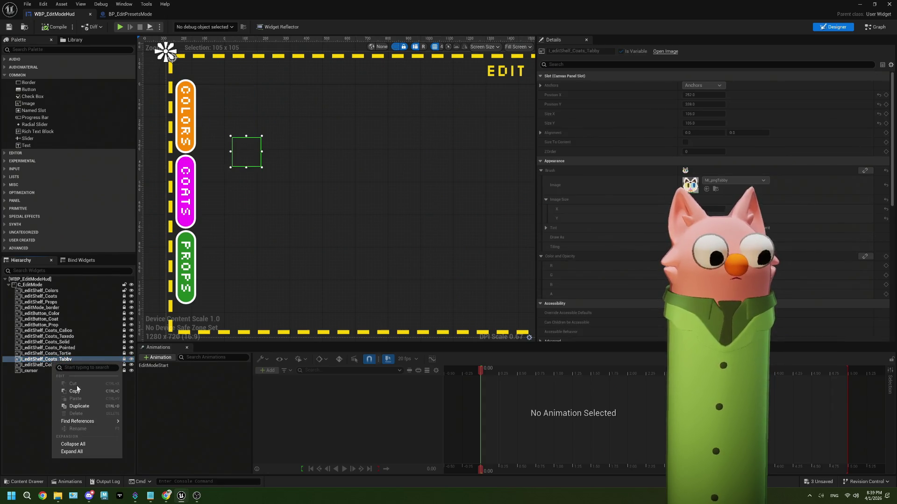
click(80, 407)
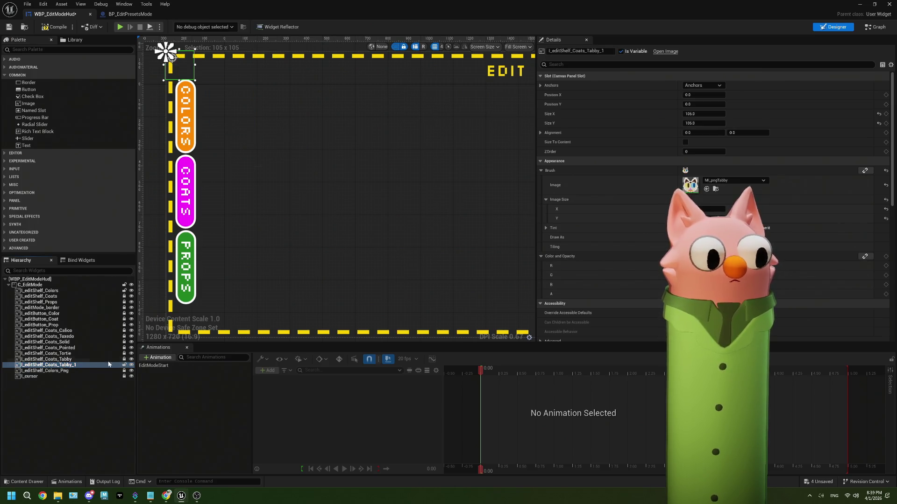
Step: Rename the Tabby copy to I_editShelf_Props_Slot01
click(75, 366)
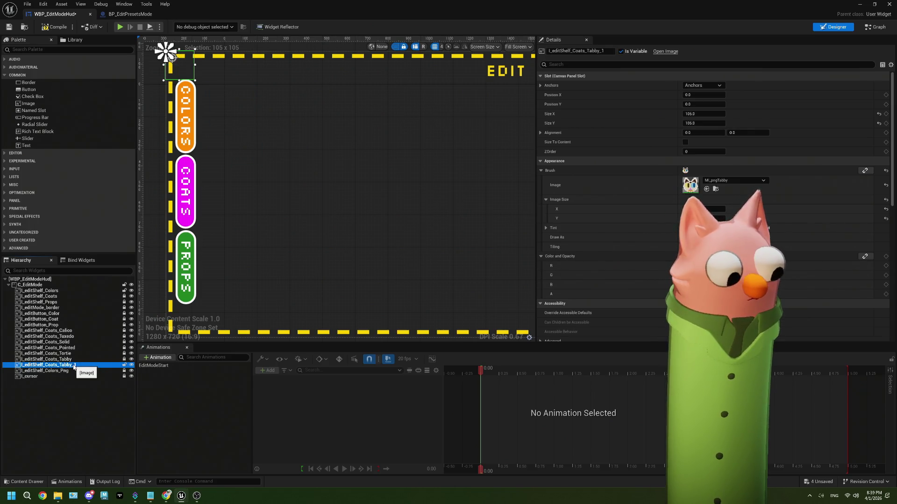
click(74, 366)
click(74, 365)
text(Pr)
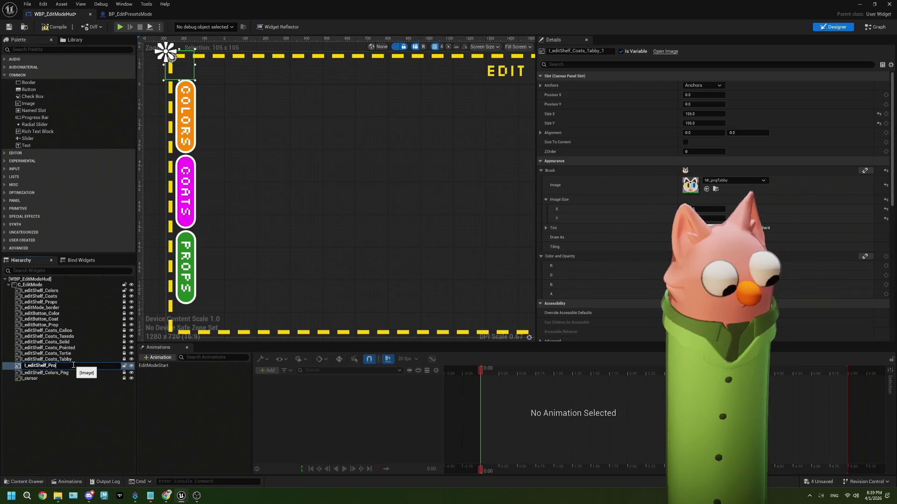
text(ps_Slot)
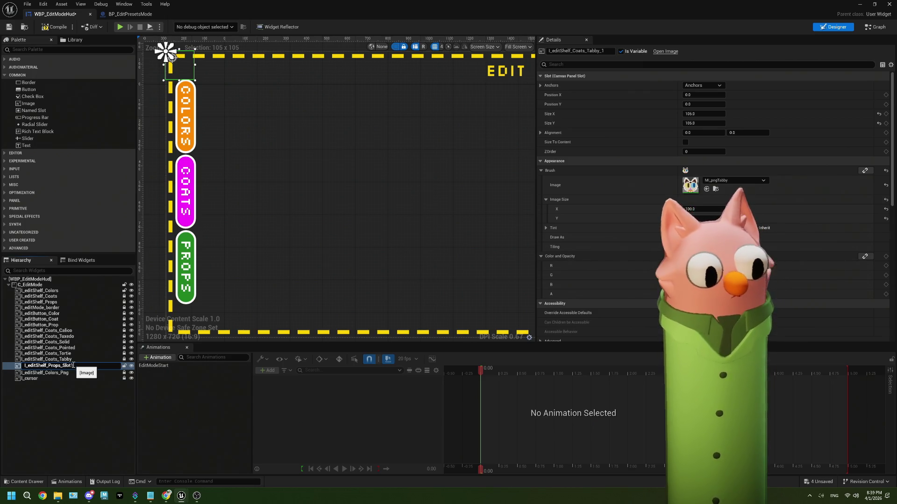
text(01)
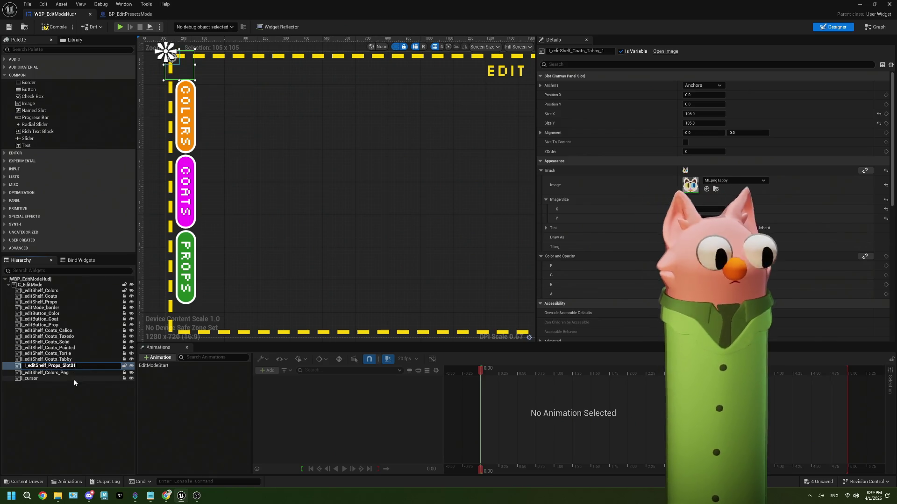
click(77, 382)
click(74, 366)
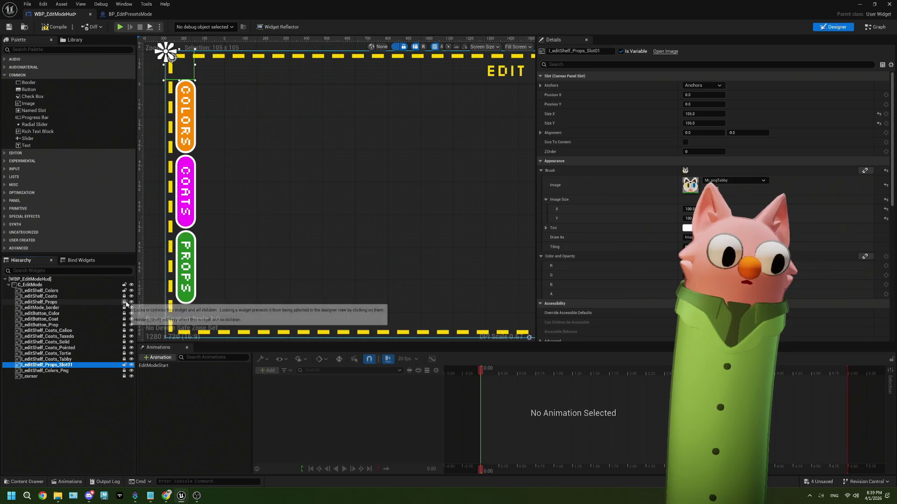
scroll(607, 206, down, 12)
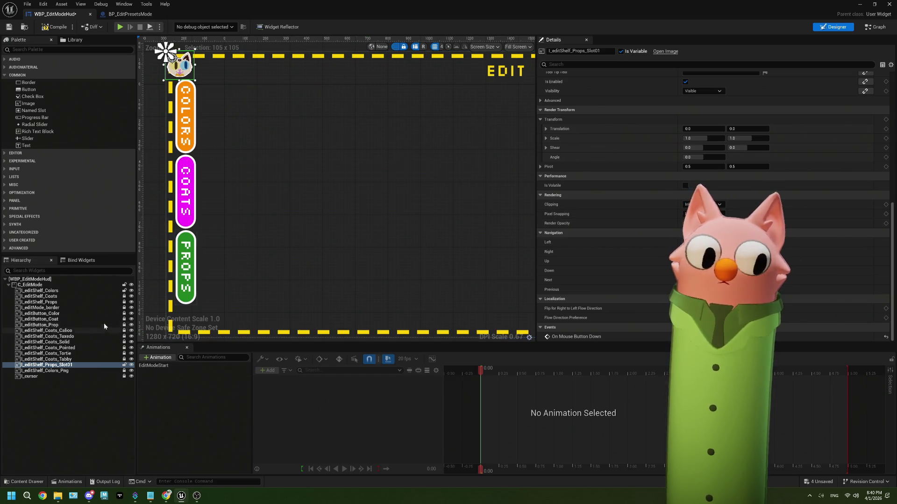
Step: Move the first cat slot image into the green PROPS shelf panel
click(72, 308)
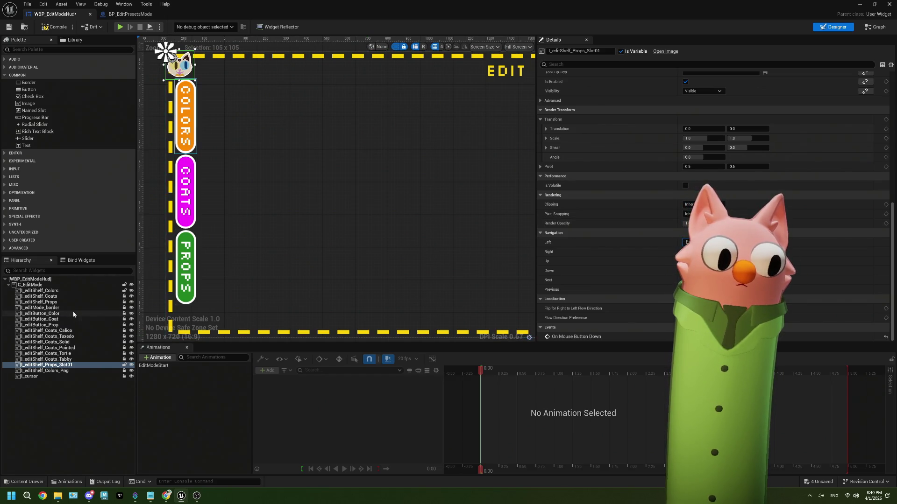
click(79, 302)
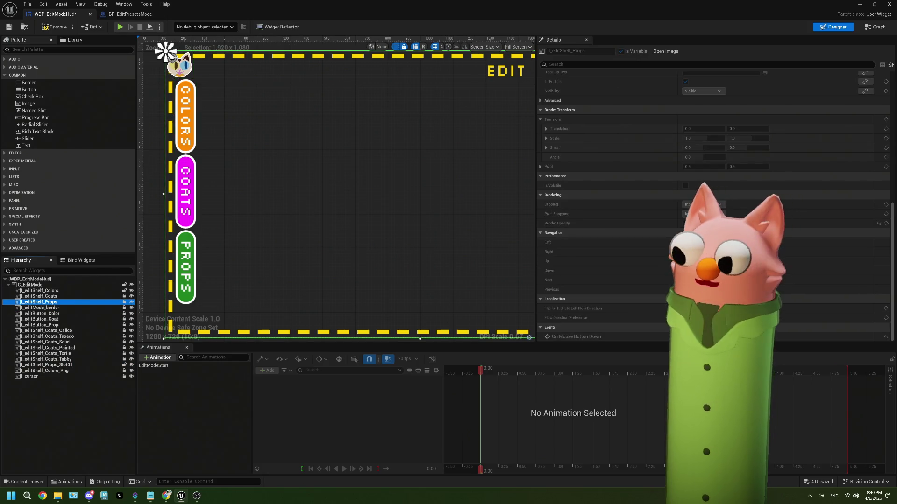
click(188, 302)
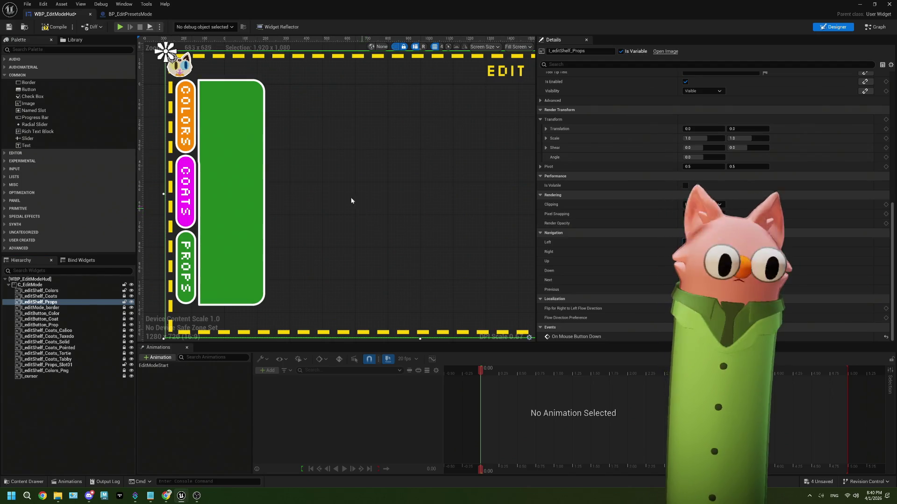
click(186, 65)
mouse_move(186, 65)
mouse_down()
mouse_move(219, 124)
mouse_move(222, 159)
mouse_move(221, 148)
mouse_up()
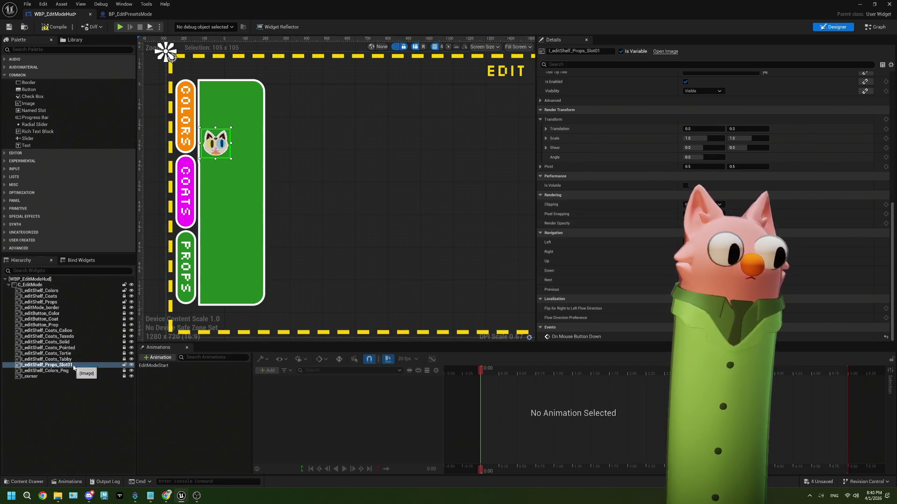
Step: Duplicate the slot image as I_editShelf_Props_Slot02 and place it beside the first cat
right_click(73, 367)
click(98, 411)
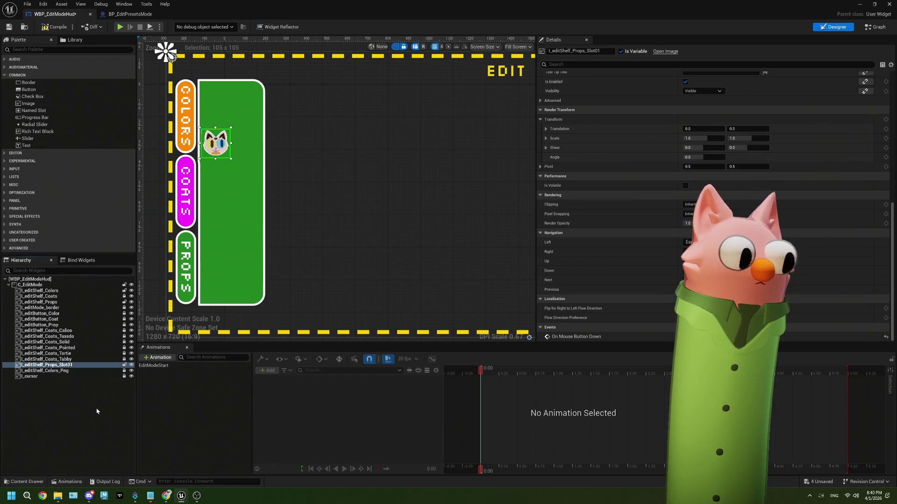
key(F2)
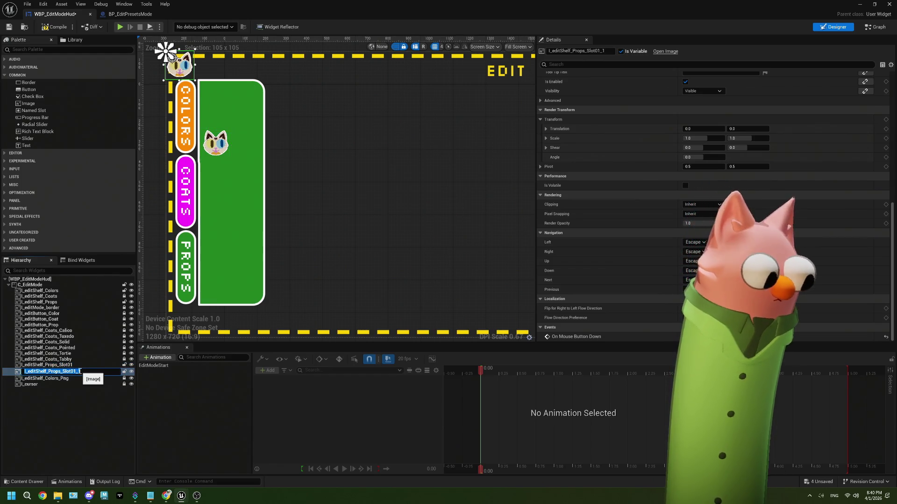
click(80, 371)
key(BackSpace)
key(BackSpace)
text(2)
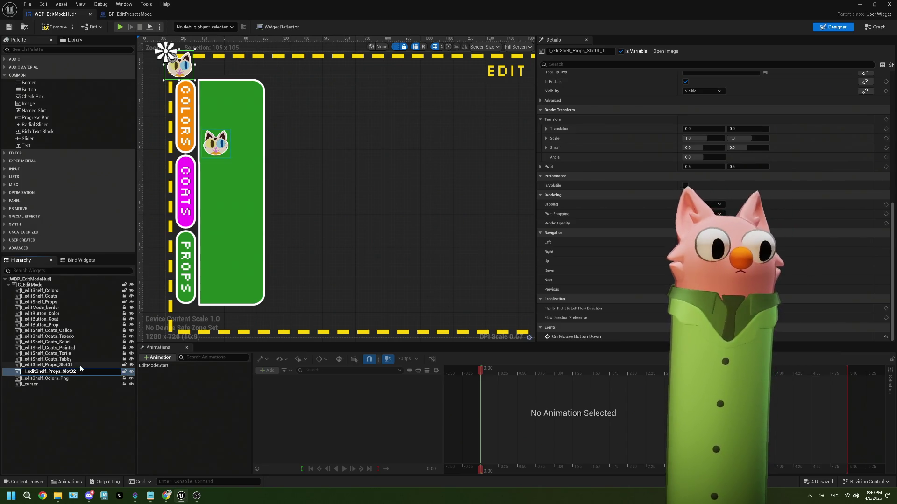
key(Return)
drag(172, 57, 252, 146)
Step: Undo the last widget move and select the second cat image
scroll(250, 148, up, 5)
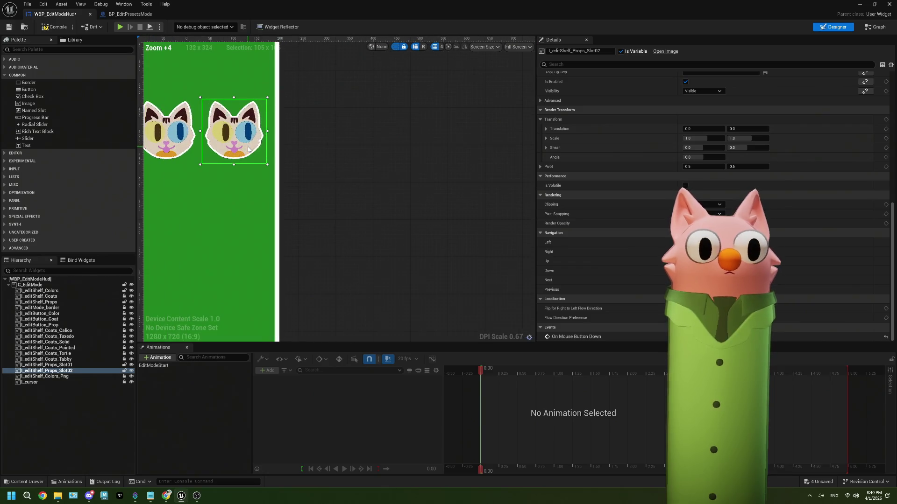
scroll(237, 140, down, 4)
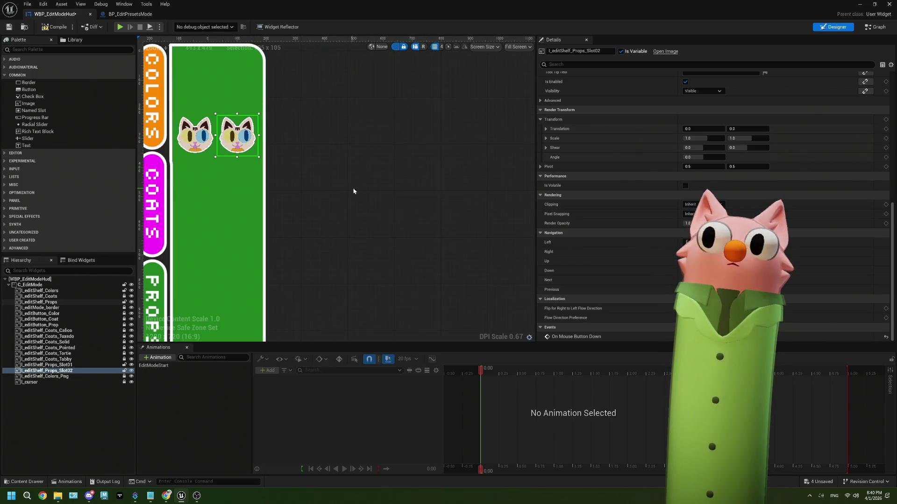
scroll(280, 194, down, 2)
scroll(222, 99, up, 4)
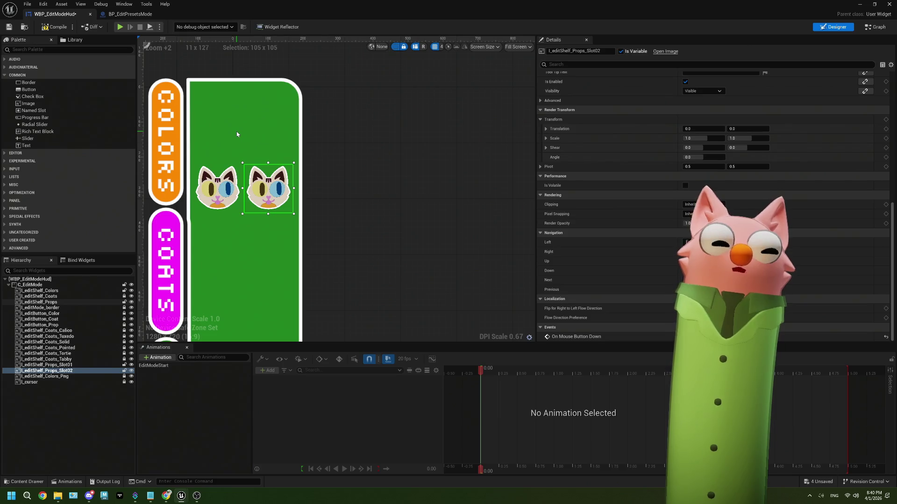
scroll(262, 156, down, 3)
scroll(261, 156, up, 1)
scroll(260, 156, down, 1)
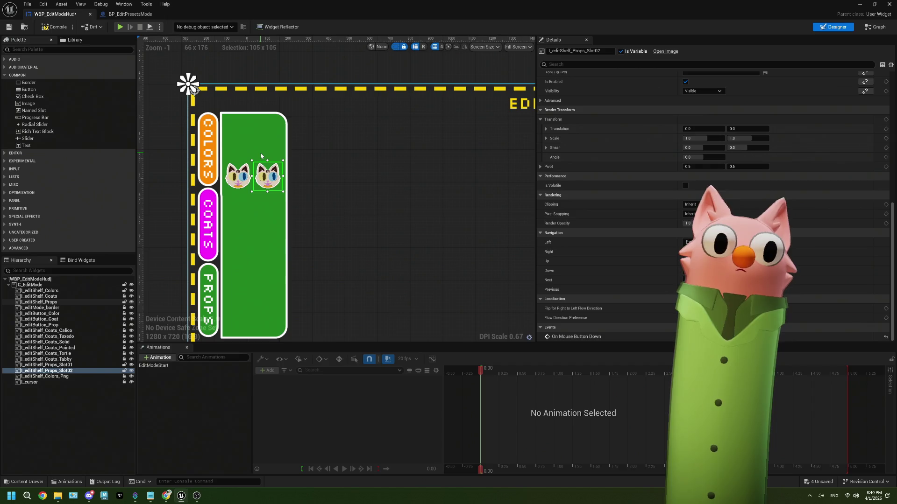
scroll(260, 156, up, 1)
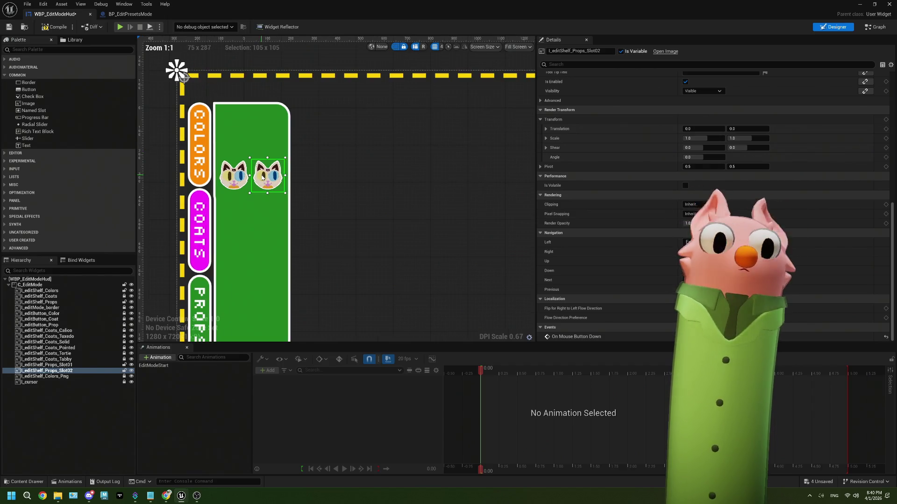
click(336, 285)
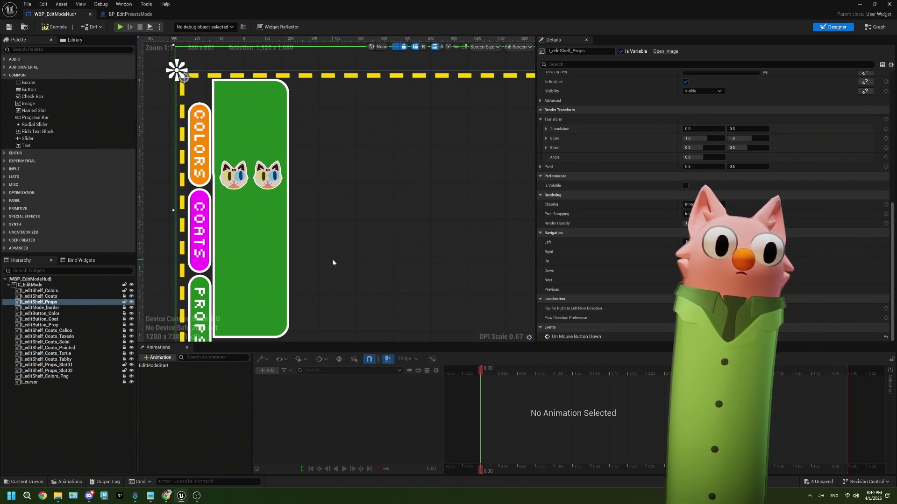
key(ctrl+z)
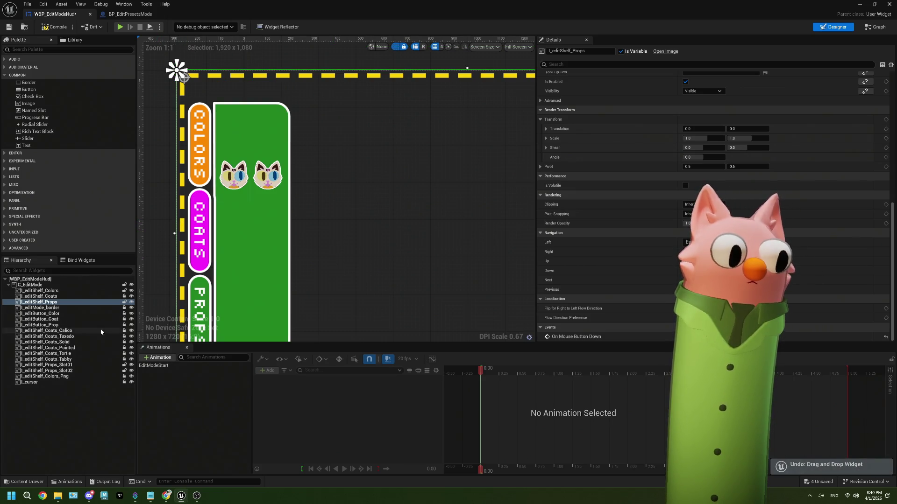
click(152, 237)
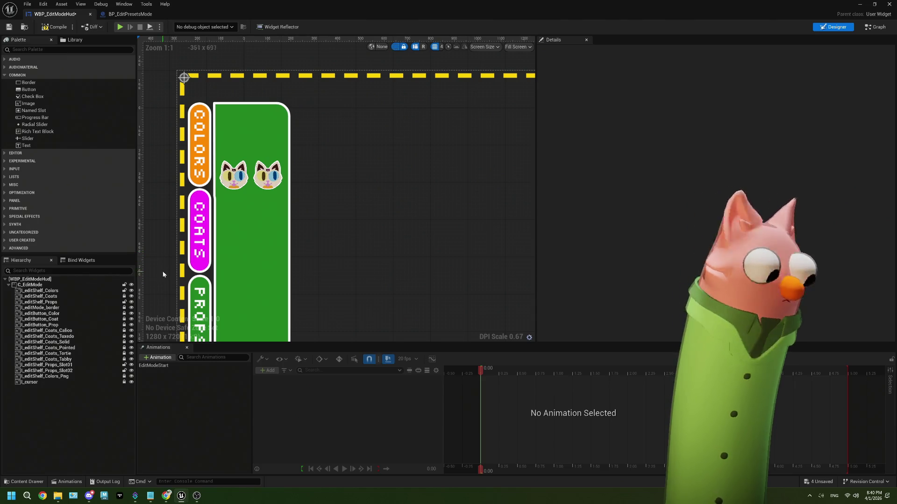
mouse_move(160, 233)
mouse_down()
mouse_move(152, 170)
mouse_move(172, 194)
mouse_up()
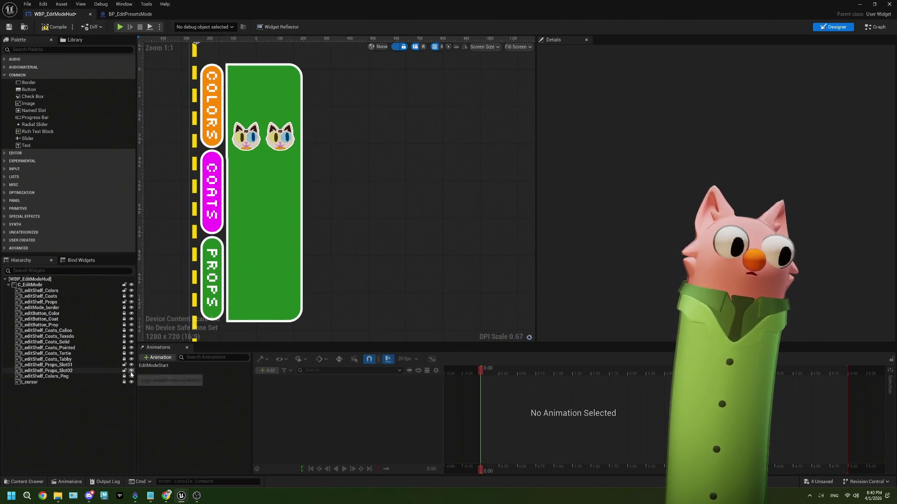
click(78, 369)
ctrl+click(77, 370)
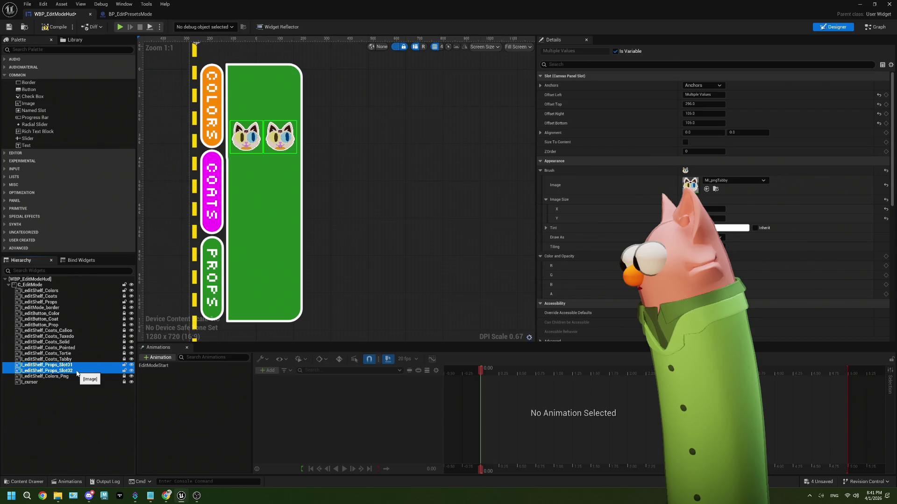
click(272, 145)
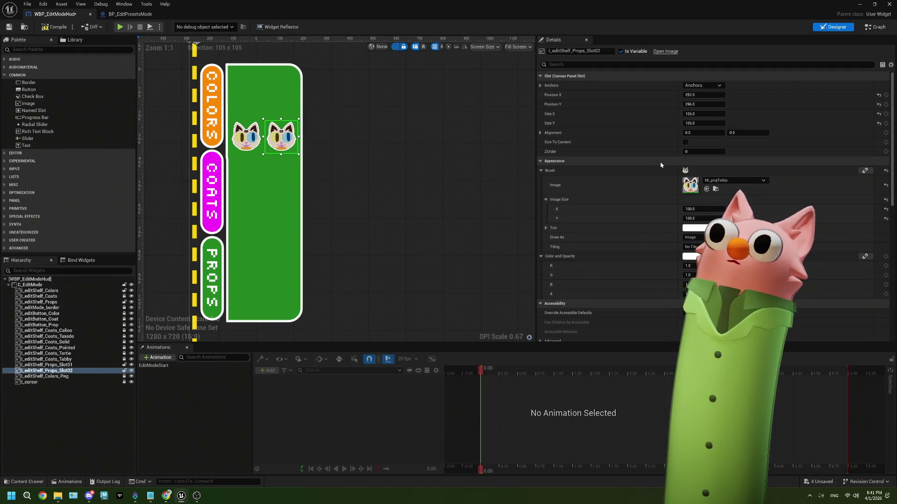
Step: Set Position X to 250 for the second cat and 135 for the first
click(699, 95)
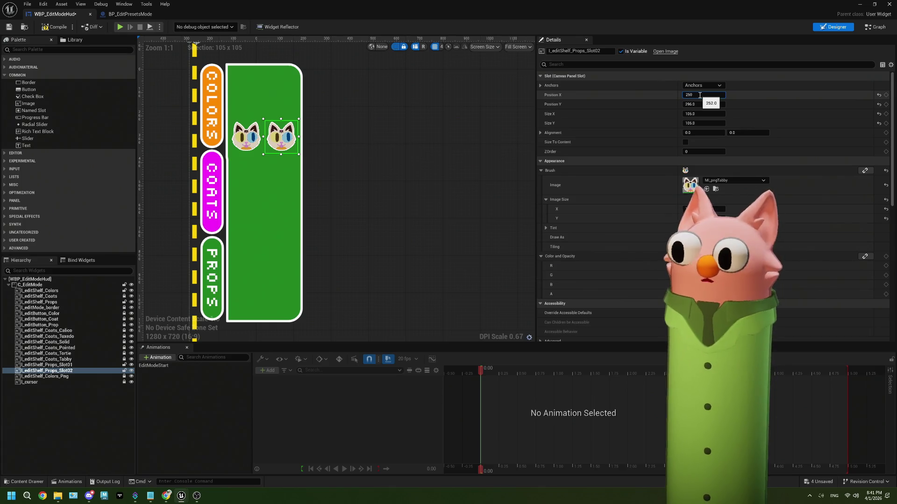
key(Return)
click(246, 137)
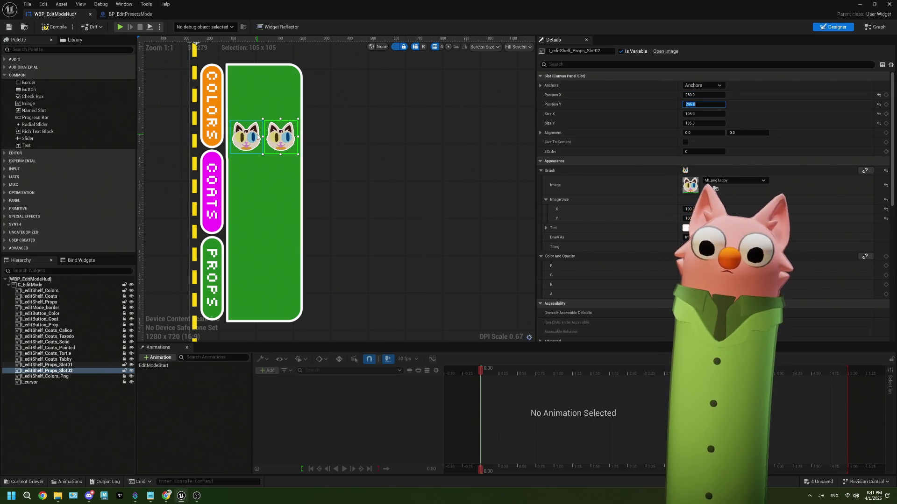
click(698, 95)
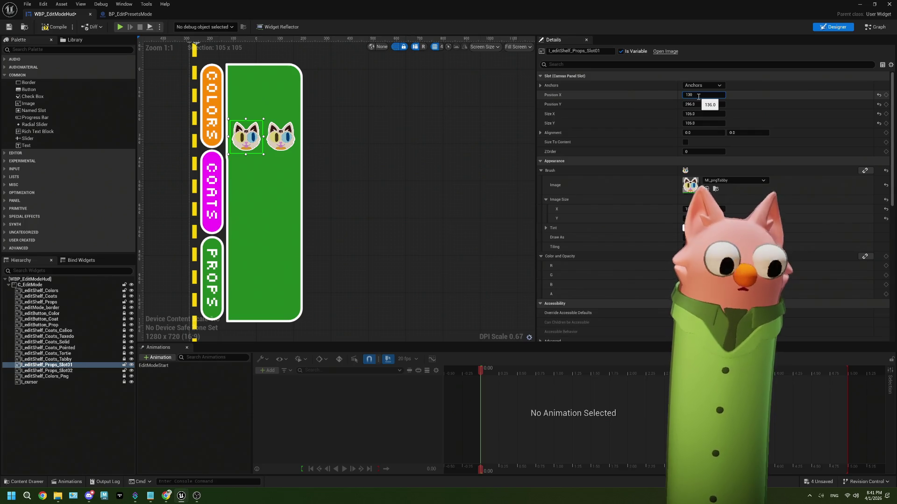
key(Return)
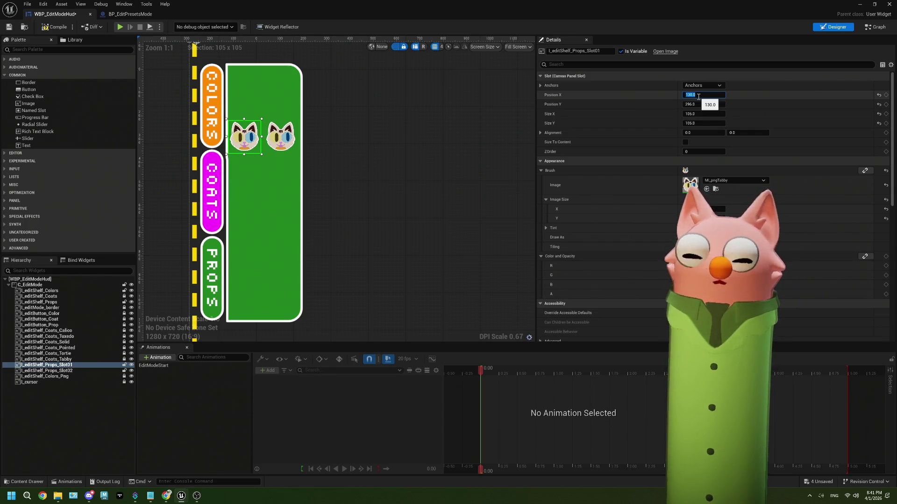
text(5)
key(Tab)
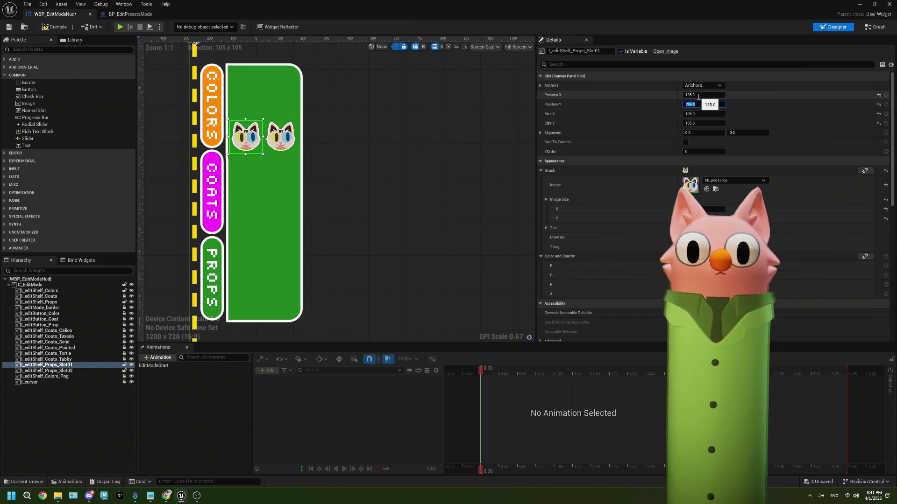
Step: Set Position Y to 300 for both cat images, then select them together
click(295, 138)
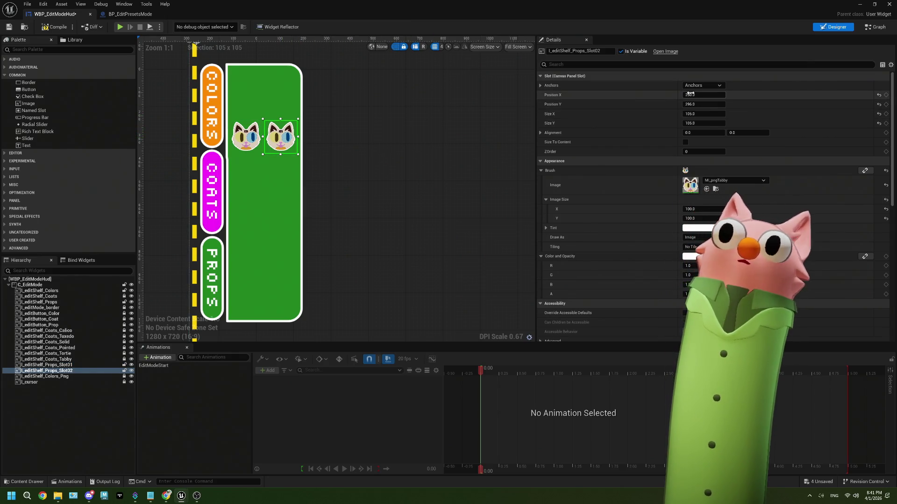
click(701, 95)
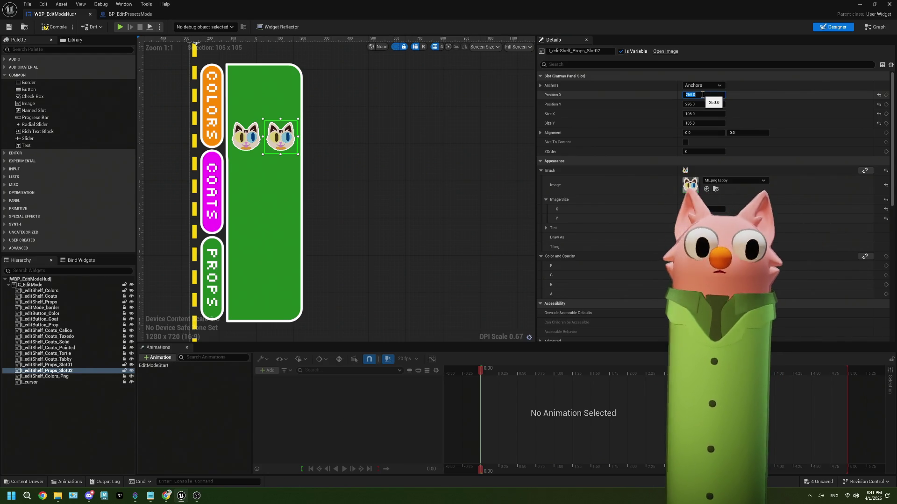
click(703, 104)
text(3)
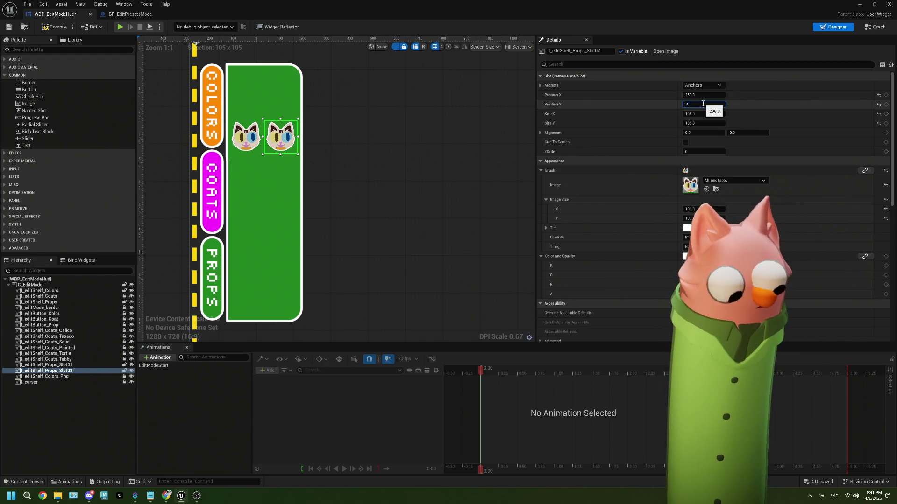
key(Escape)
key(ctrl+z)
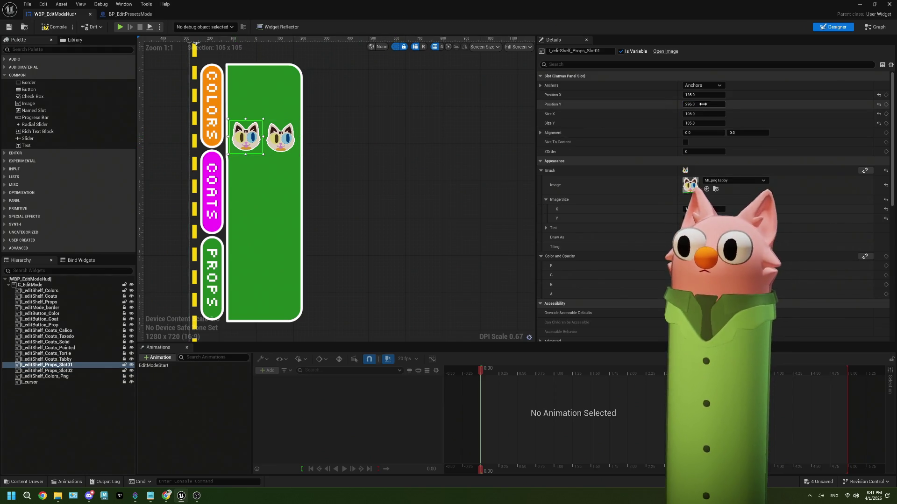
click(703, 104)
text(00)
key(Return)
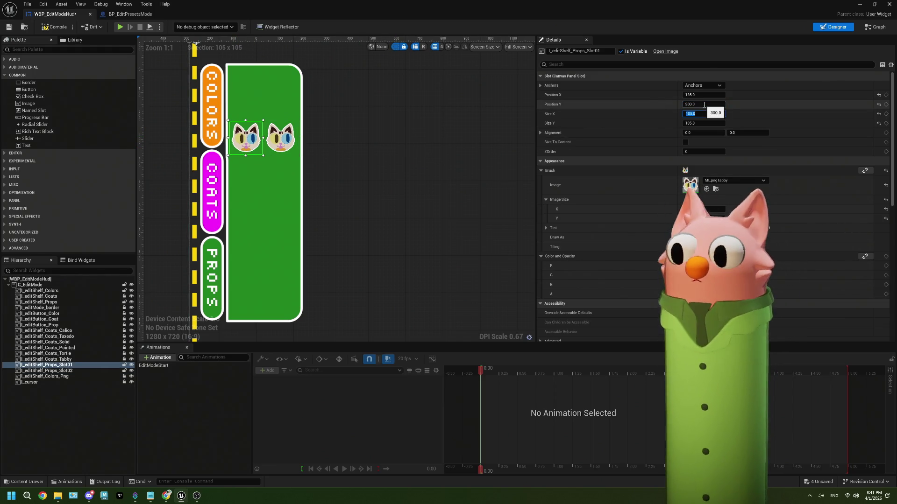
click(280, 138)
ctrl+click(257, 137)
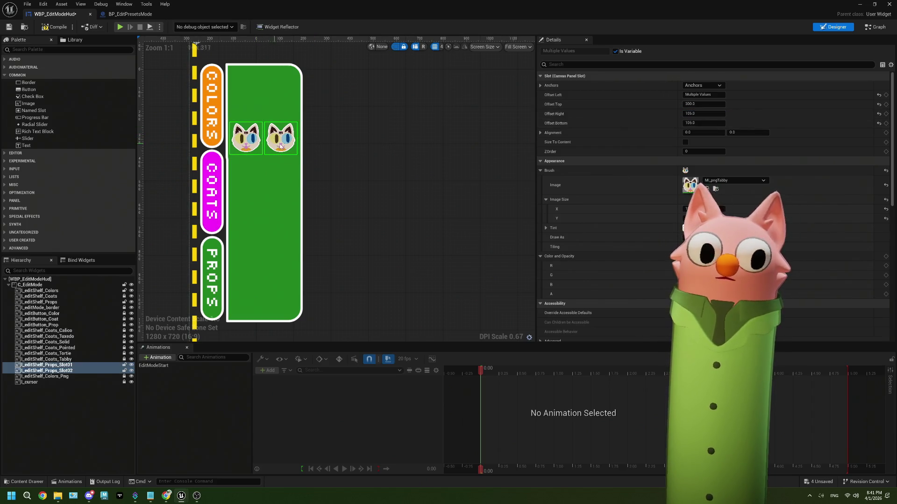
Step: Duplicate the I_editShelf_Props_Slot02 cat image
right_click(79, 372)
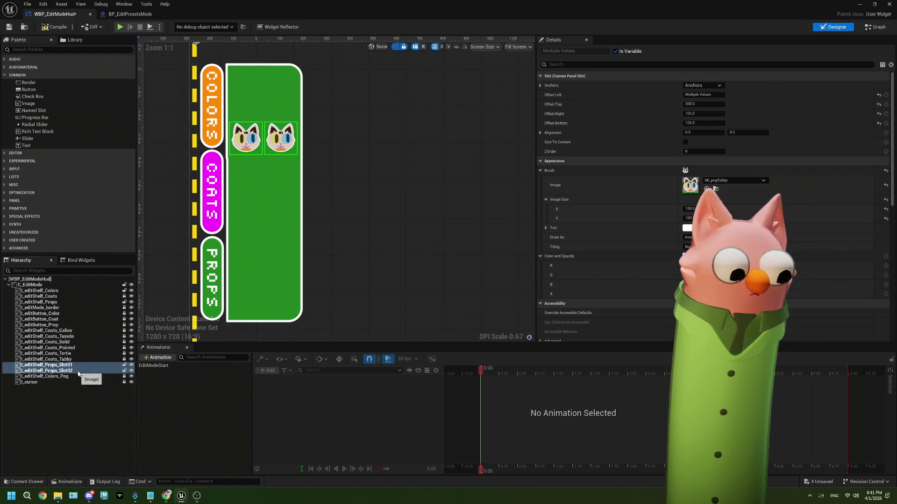
click(73, 371)
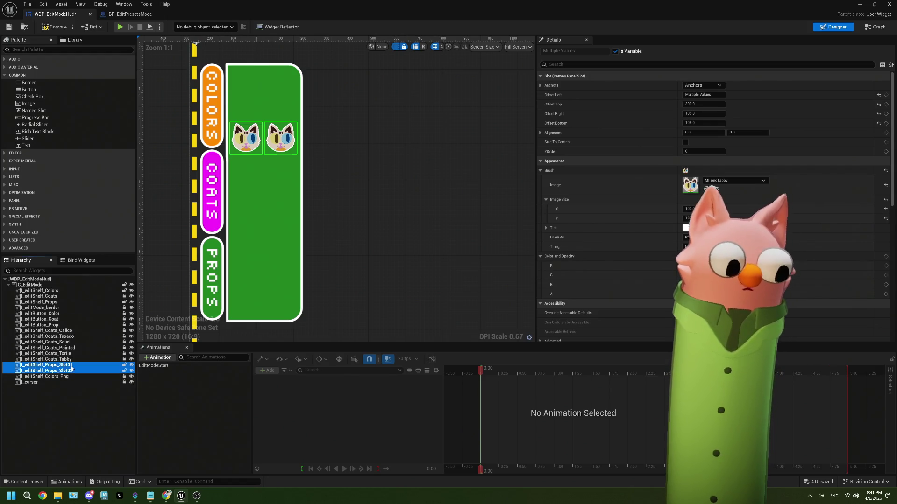
right_click(72, 371)
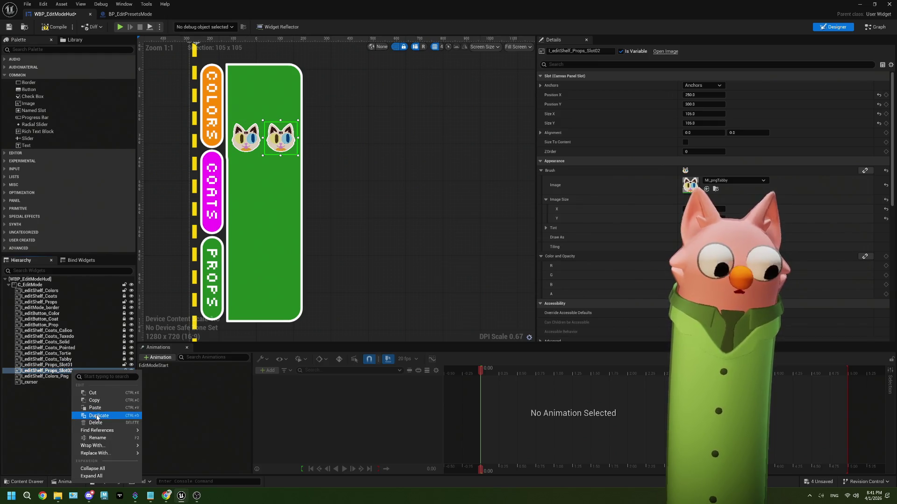
click(97, 416)
Step: Rename the copy I_editShelf_Props_Slot03 and drag it onto the shelf below the first cat
double_click(84, 379)
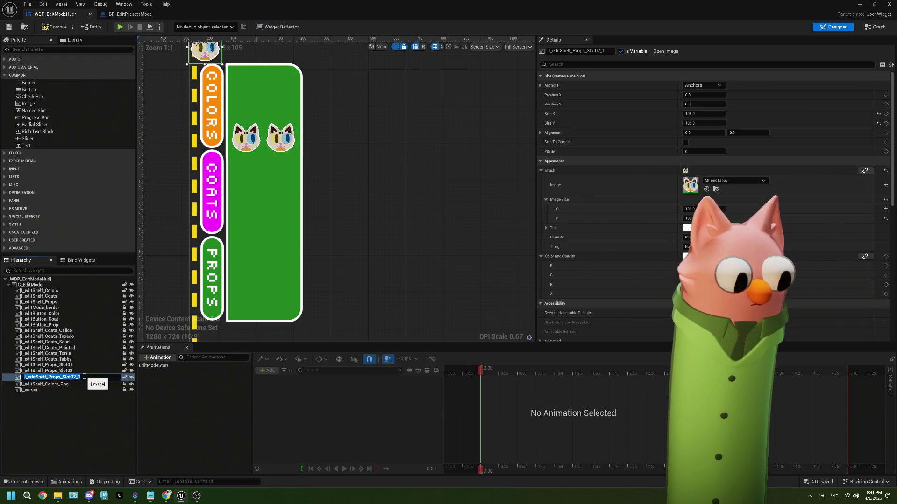
key(BackSpace)
key(BackSpace)
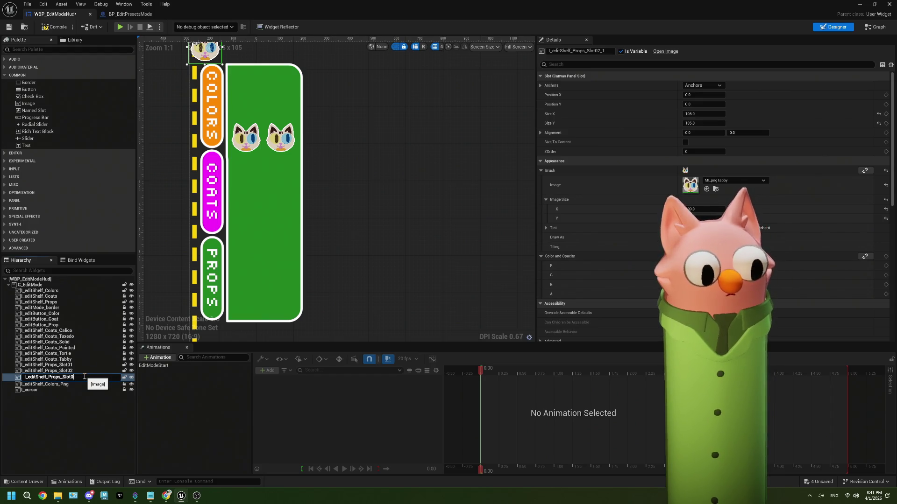
text(3)
key(Return)
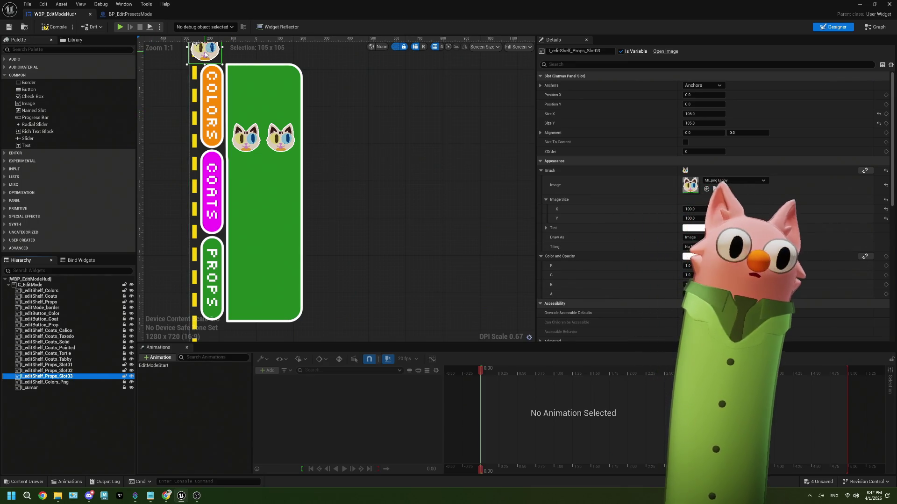
click(73, 371)
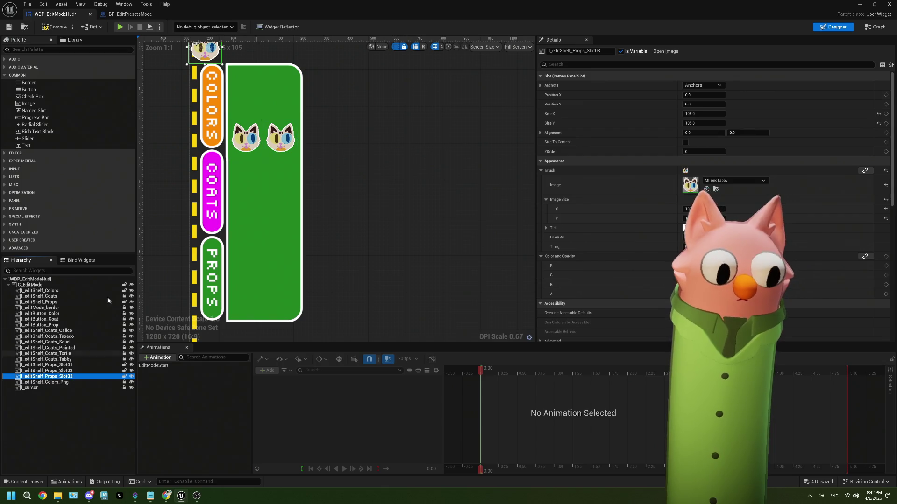
mouse_move(209, 55)
mouse_down()
mouse_move(285, 148)
mouse_move(256, 180)
mouse_up()
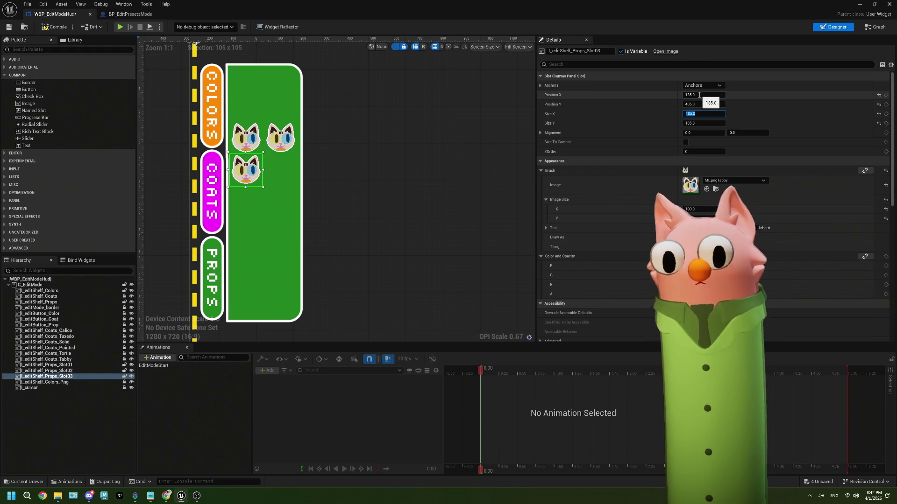
Step: Set Slot03's Position Y to 410 and open Slot01's Brush Image asset list
click(704, 104)
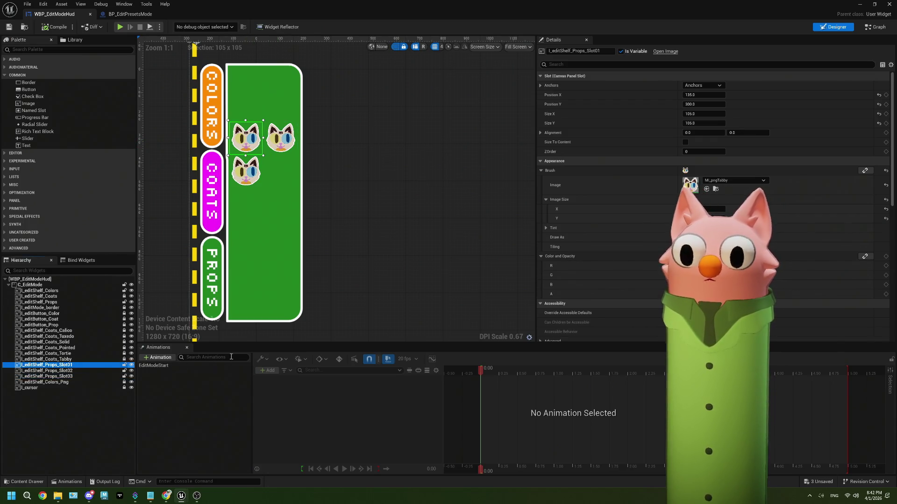
click(719, 180)
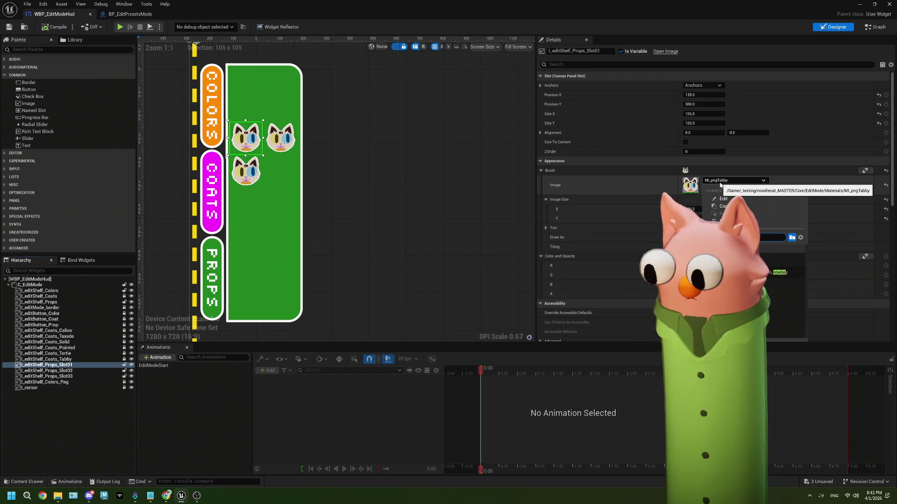
Step: Give Slot01 the T_editMode_propIcon_cowboy image and Slot02 the T_editMode_propIcon_fez image
click(779, 272)
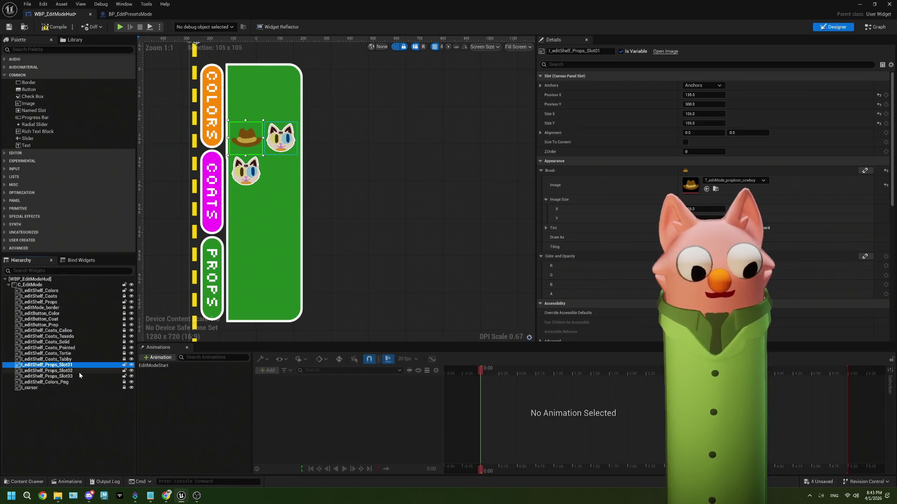
click(80, 372)
click(722, 180)
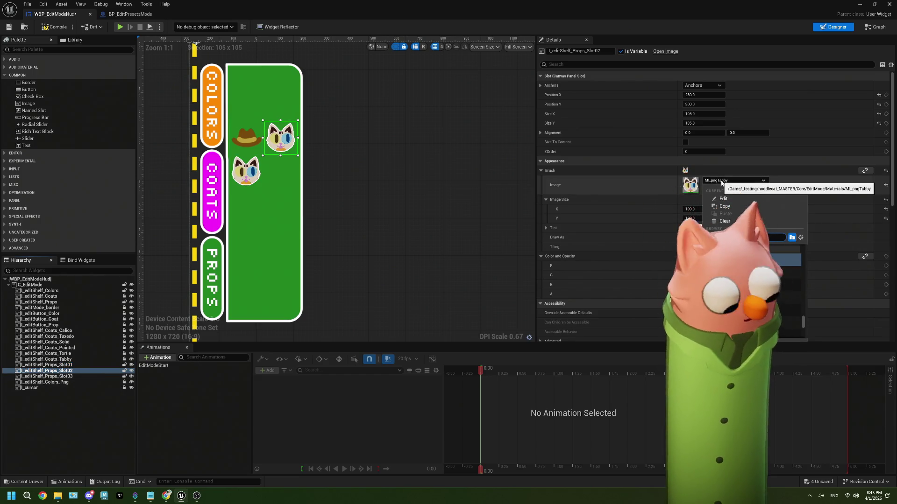
click(747, 261)
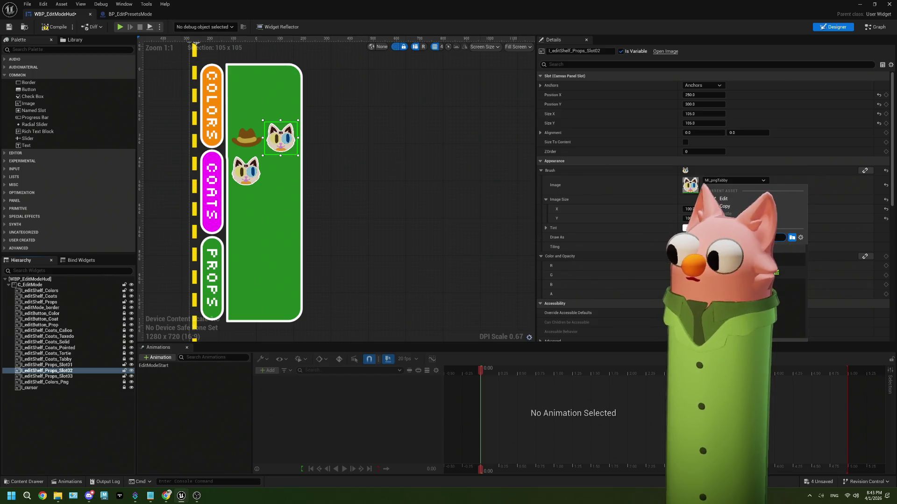
Step: Set Slot03's brush image to None and drag its colour alpha to 0
click(47, 376)
click(733, 180)
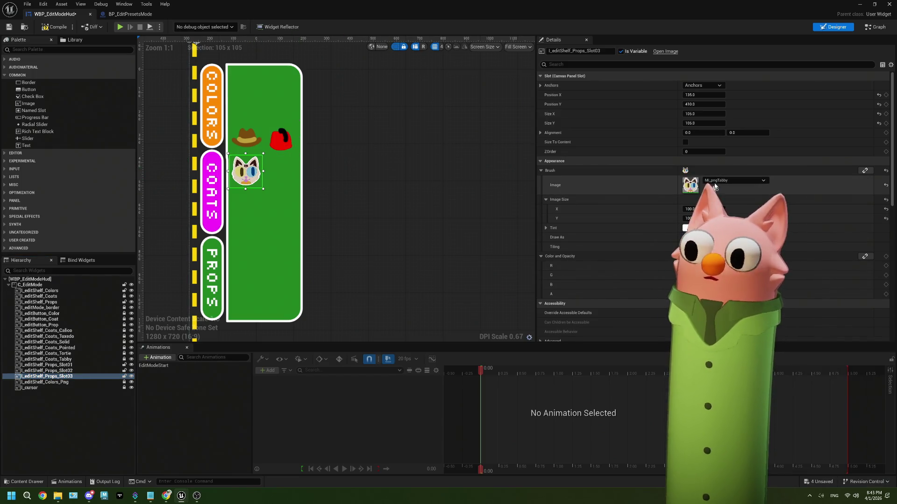
click(721, 223)
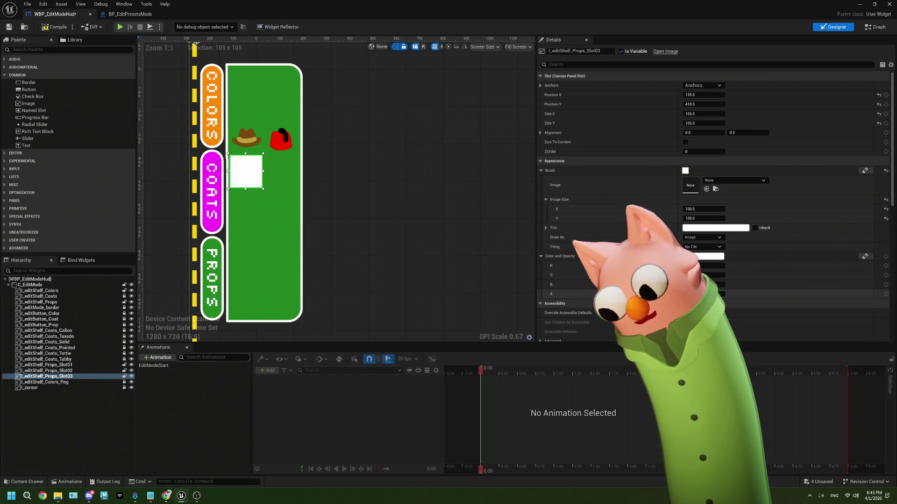
drag(710, 294, 682, 294)
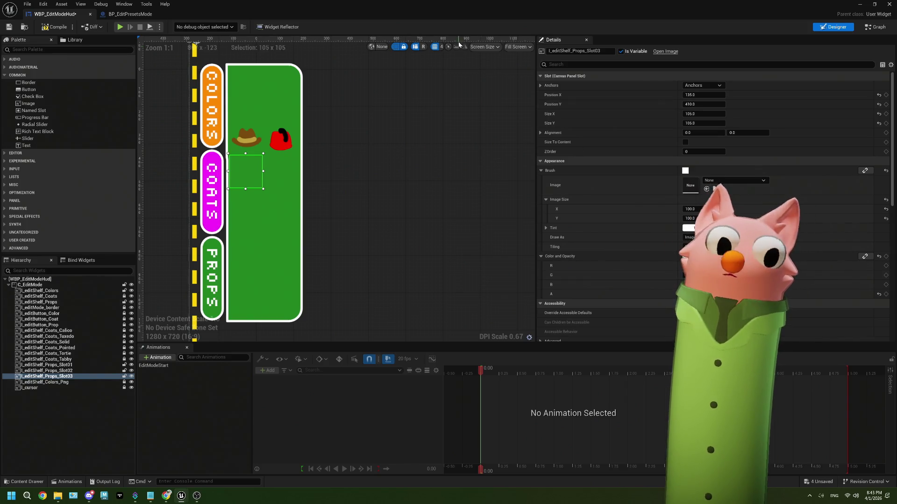
Step: Delete the empty I_editShelf_Props_Slot03, save the HUD widget, and go back to the level
click(55, 371)
click(57, 377)
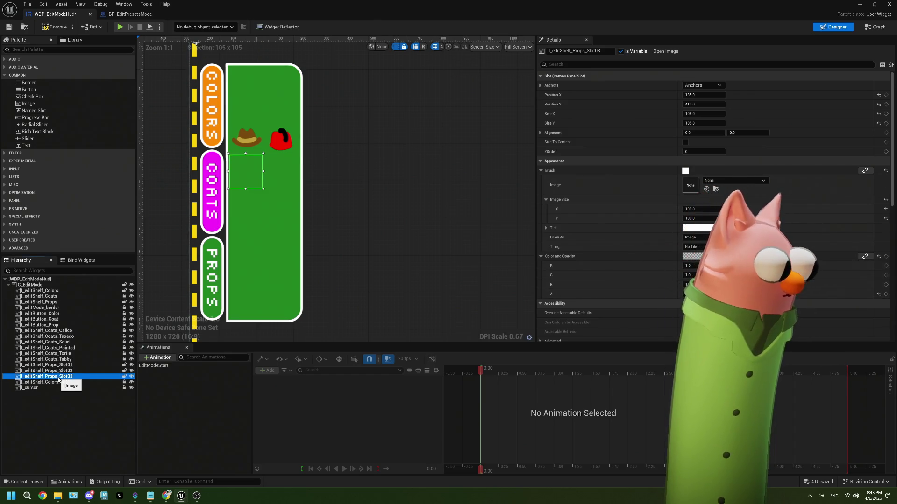
key(Delete)
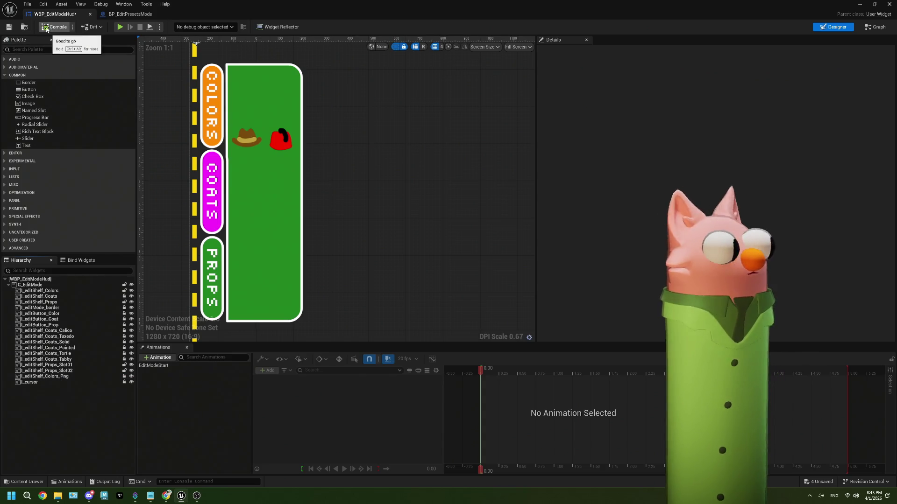
click(9, 26)
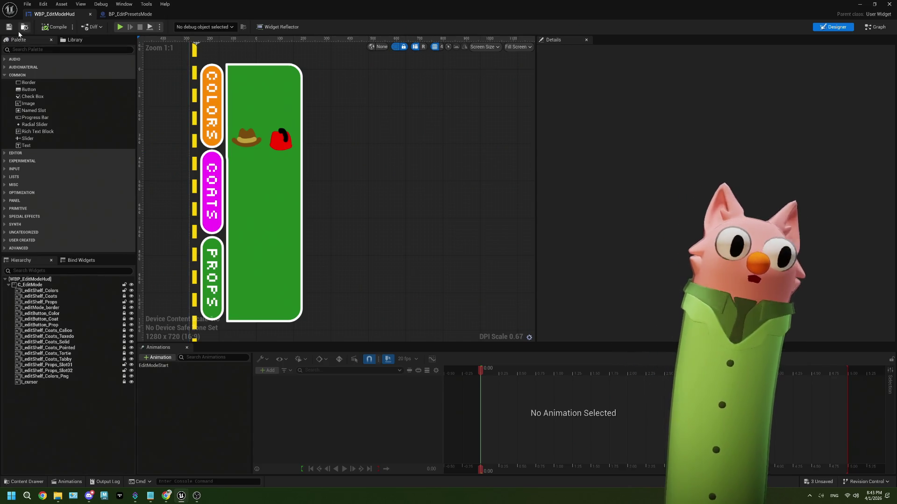
click(861, 4)
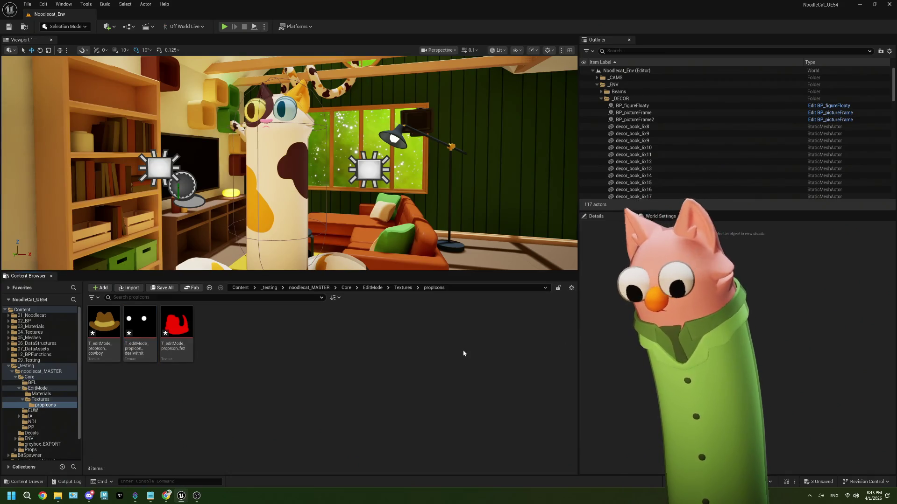
Step: Lower the splitter above the content browser so the level viewport grows taller
drag(416, 270, 417, 315)
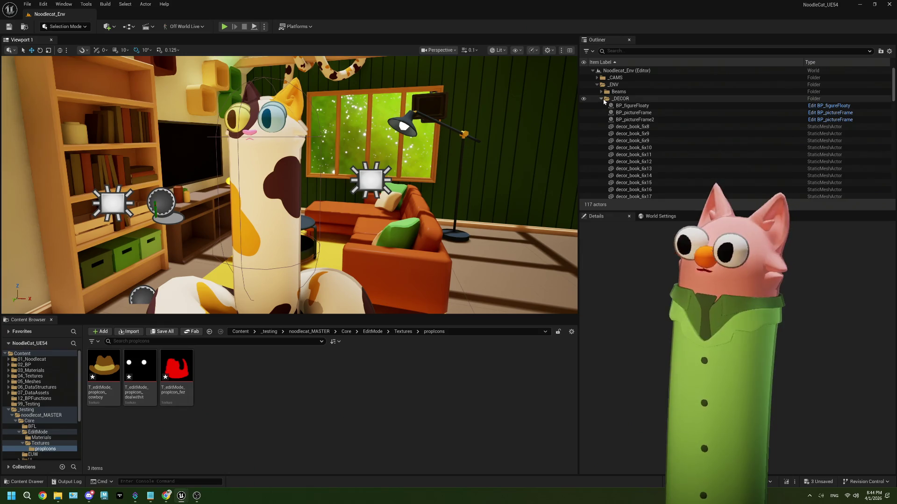
Step: Collapse _DECOR and _ENV in the Outliner and hide BP_Noodlecat_NEW from the viewport
click(603, 100)
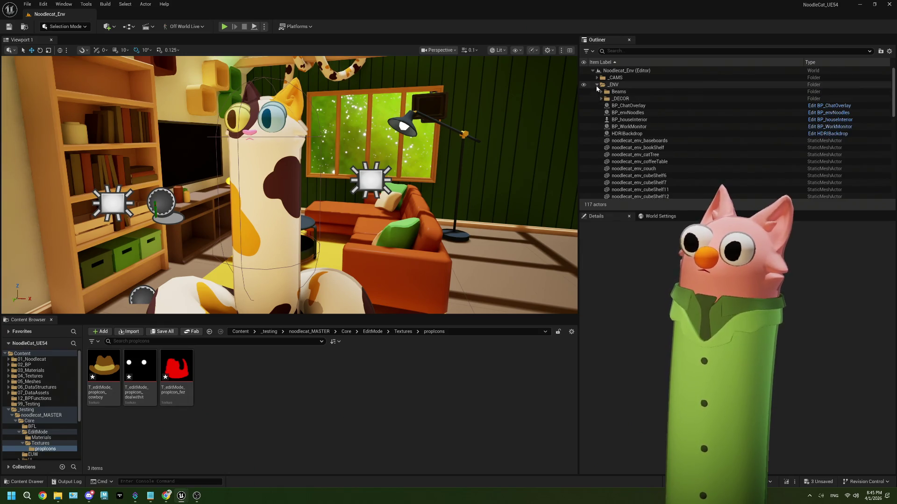
click(597, 85)
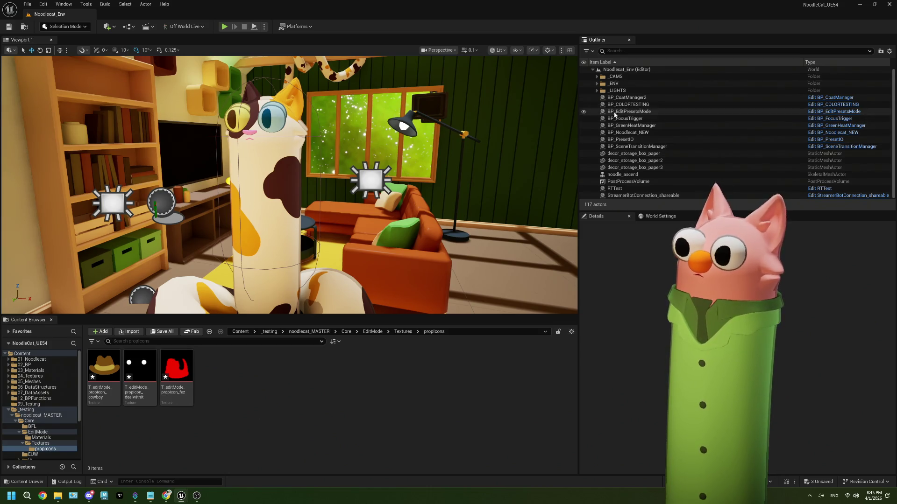
click(583, 134)
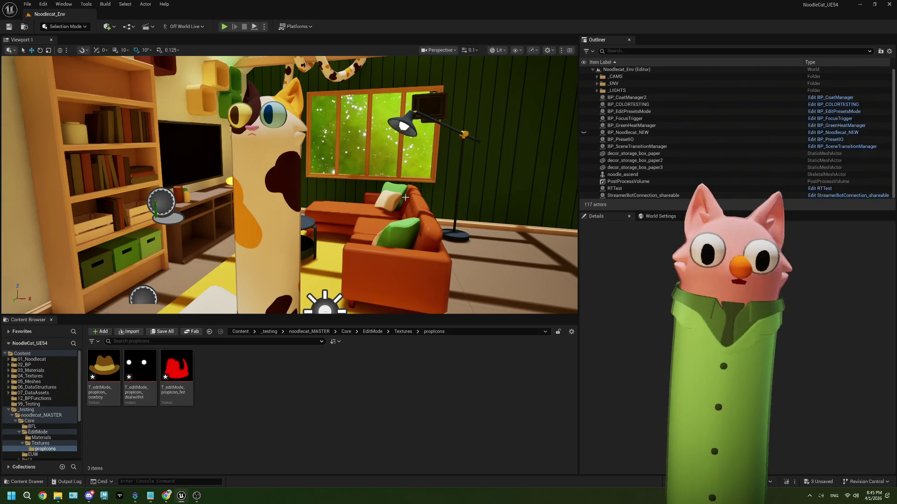
drag(385, 207, 375, 172)
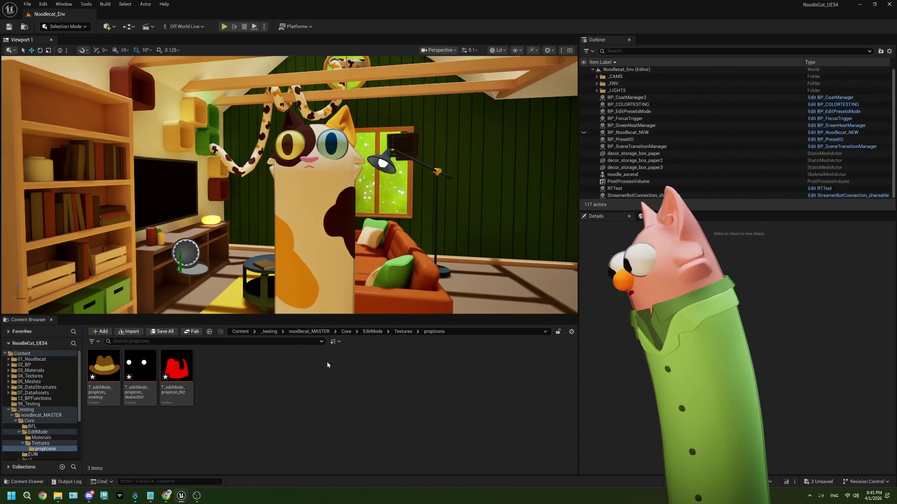
Step: Run the EUW_Presets editor utility from Core/EUW and bring up its Import Palette list
scroll(38, 451, down, 1)
click(32, 443)
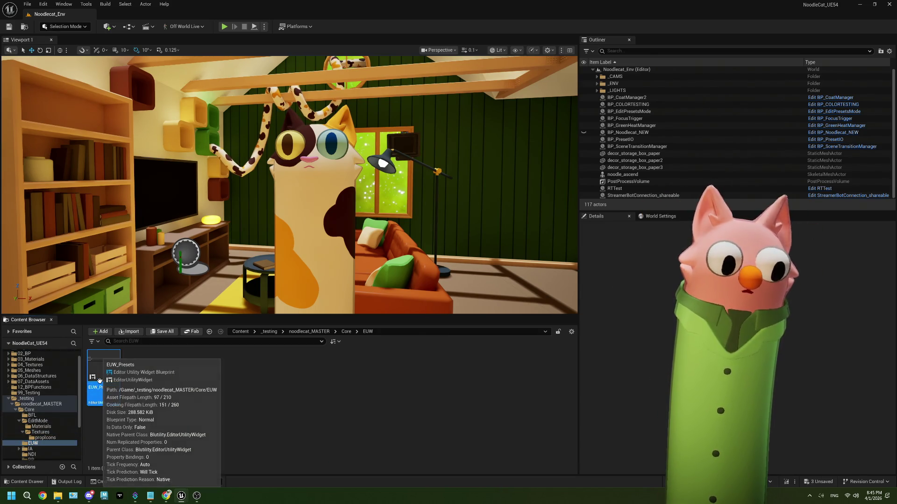
right_click(99, 381)
click(128, 192)
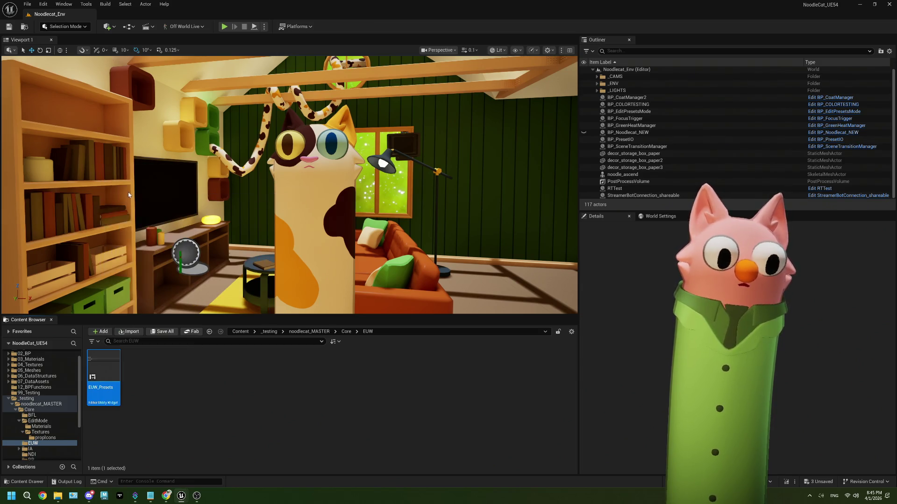
click(93, 192)
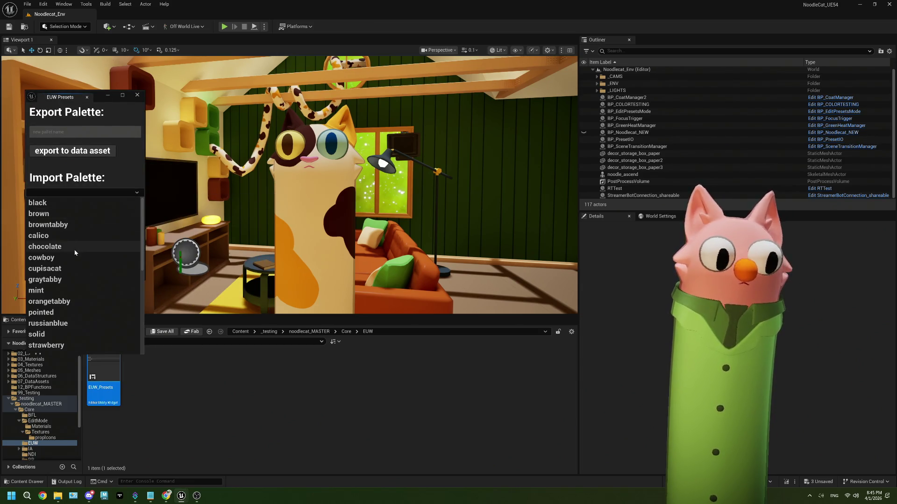
Step: Import user_beaker onto the cat, widen the room view, and select BP_COLORTESTING
scroll(77, 281, down, 5)
click(77, 286)
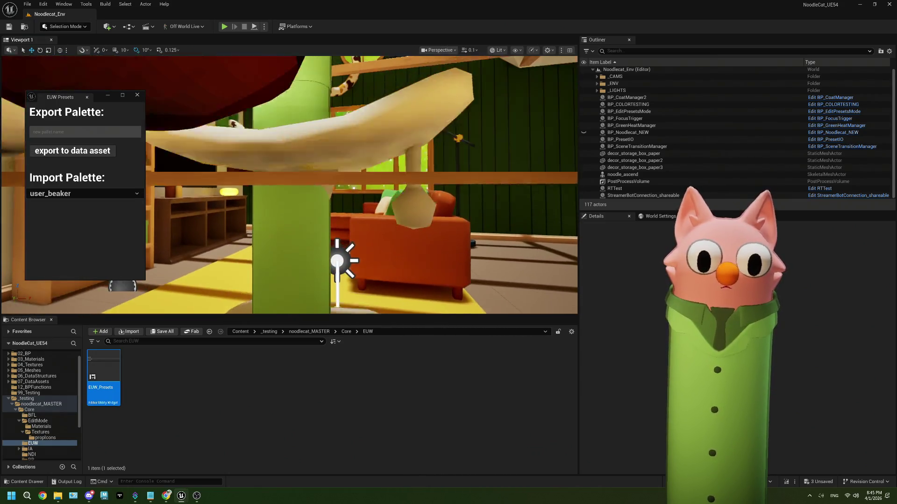
mouse_move(356, 206)
mouse_down()
mouse_move(355, 243)
mouse_move(356, 206)
mouse_up()
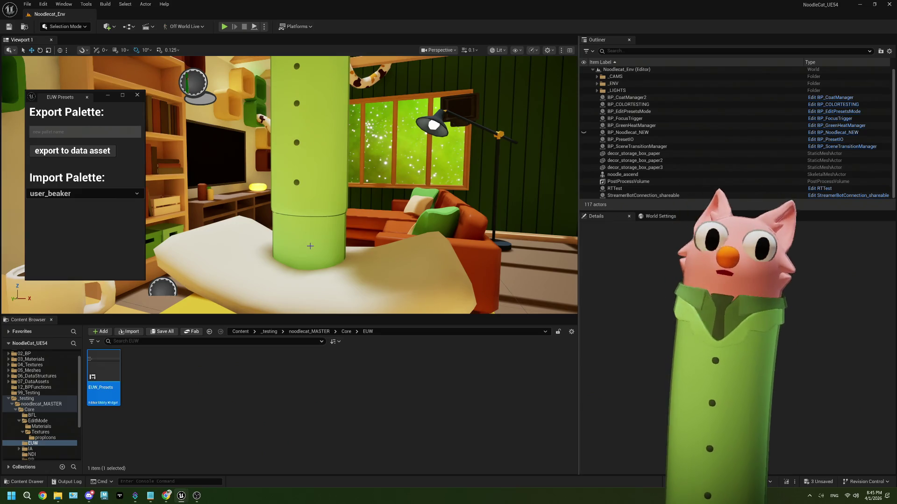
click(310, 246)
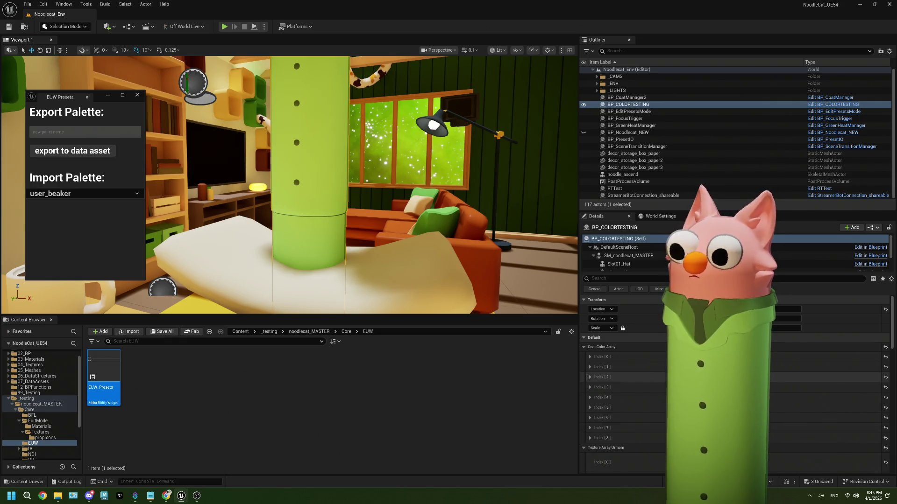
Step: Change one of BP_COLORTESTING's coat colour entries to a light green
scroll(646, 389, down, 3)
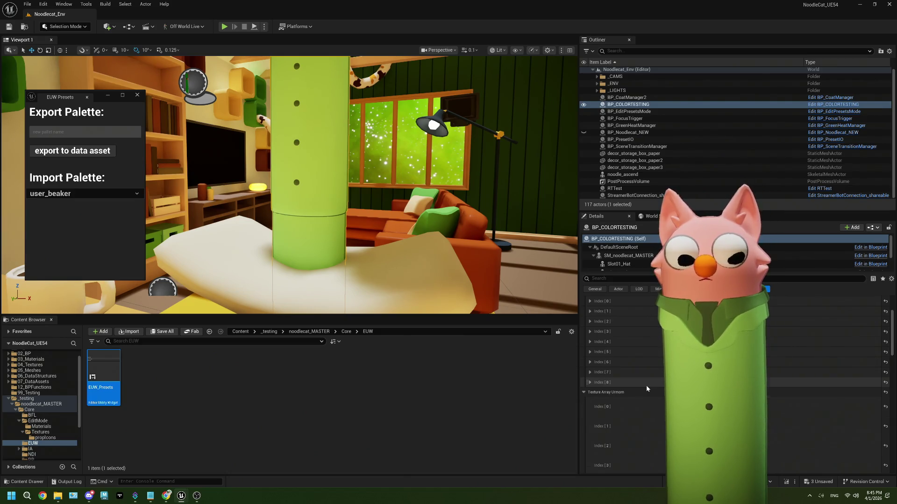
scroll(646, 388, up, 1)
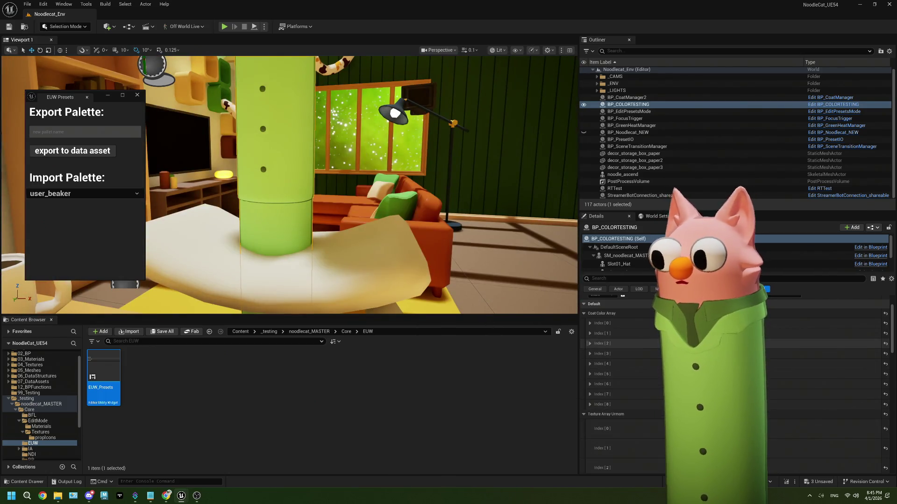
click(715, 344)
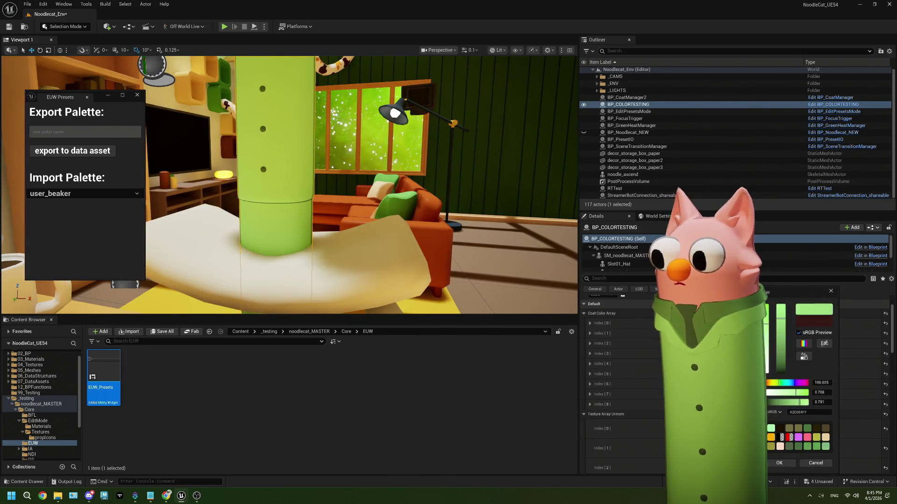
click(770, 428)
click(776, 463)
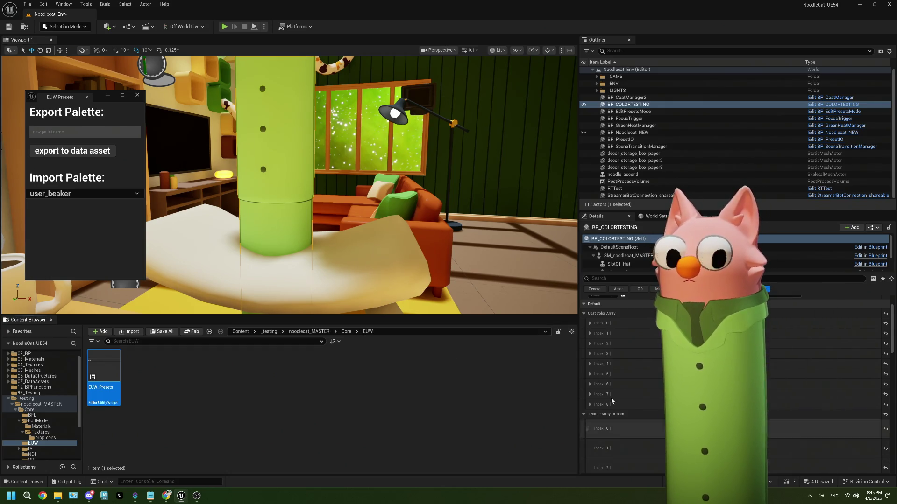
Step: Name the palette 'user_beaker', export it to a data asset, and close the Presets window
click(48, 134)
text(user)
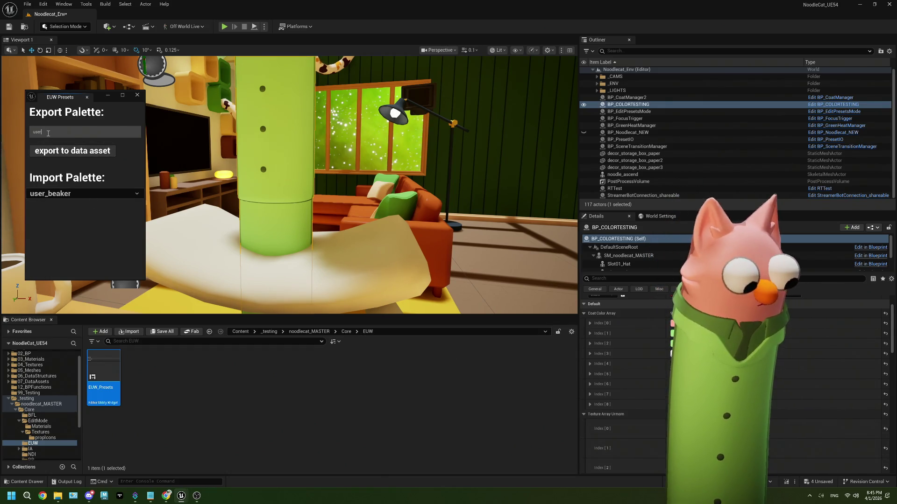
text(_beaker)
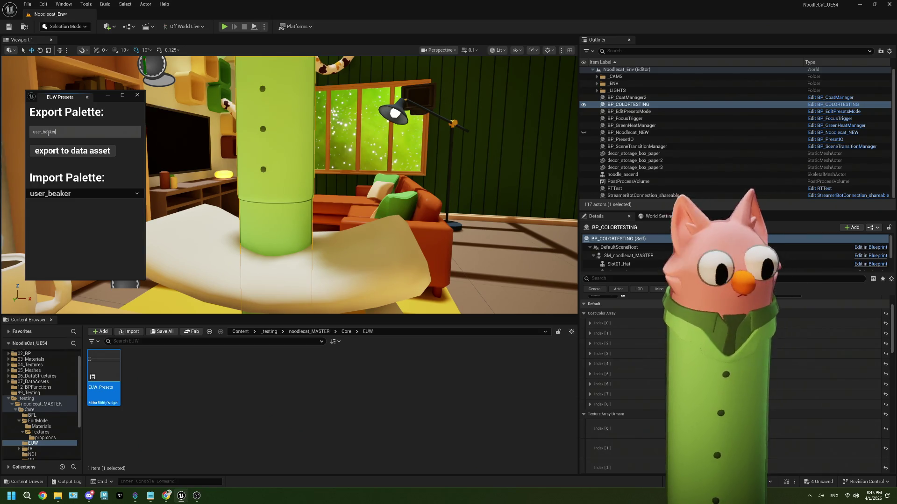
click(72, 152)
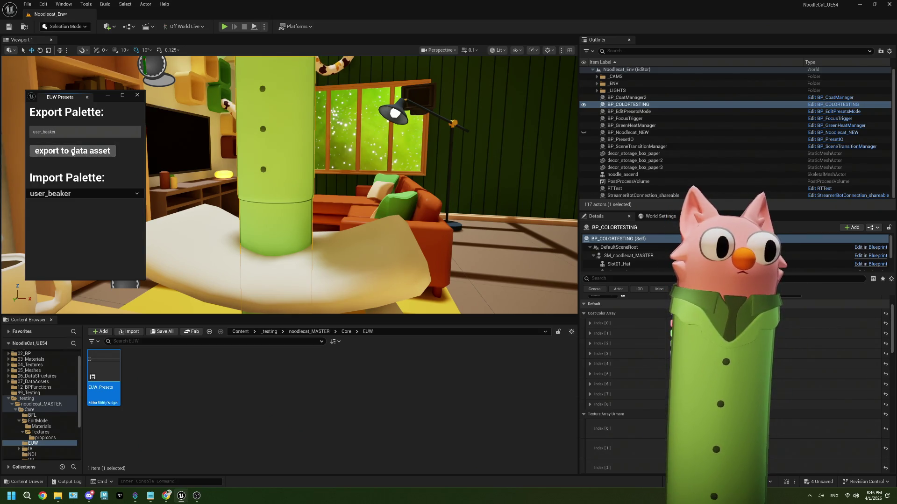
click(137, 95)
Step: Deselect the EUW_Presets asset in the content browser
click(228, 411)
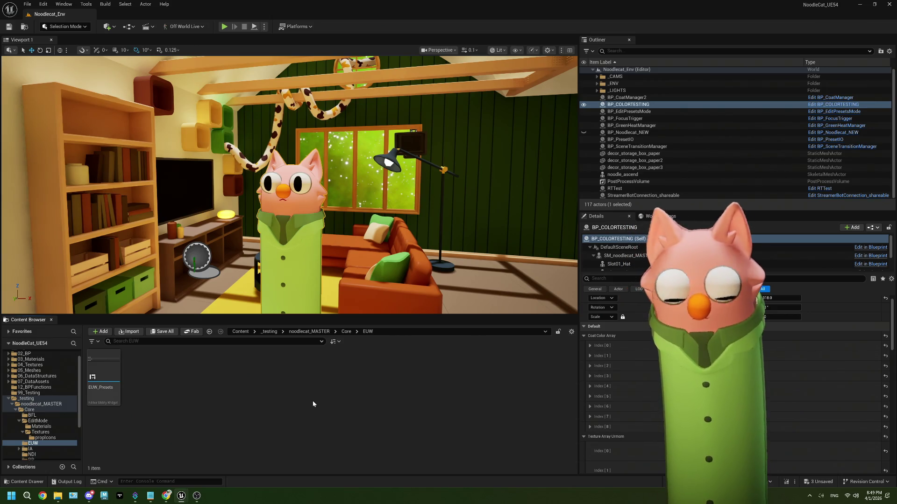
Step: Open BP_EditPresetsMode from Core > EditMode and bring up the WBP_EditModeHud designer
click(28, 410)
mouse_move(200, 499)
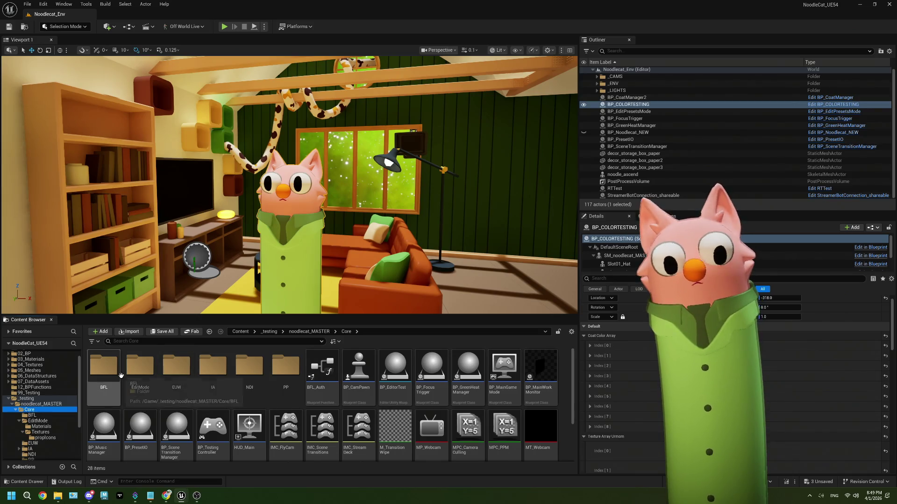
double_click(162, 370)
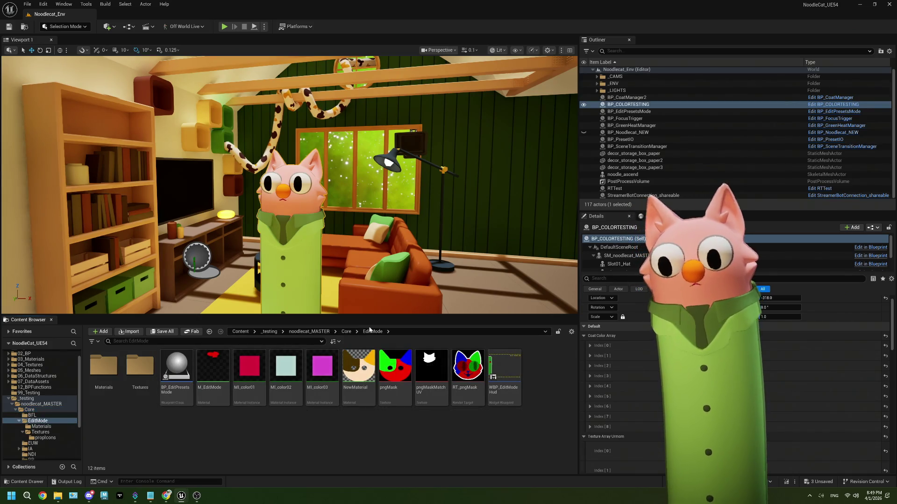
double_click(180, 384)
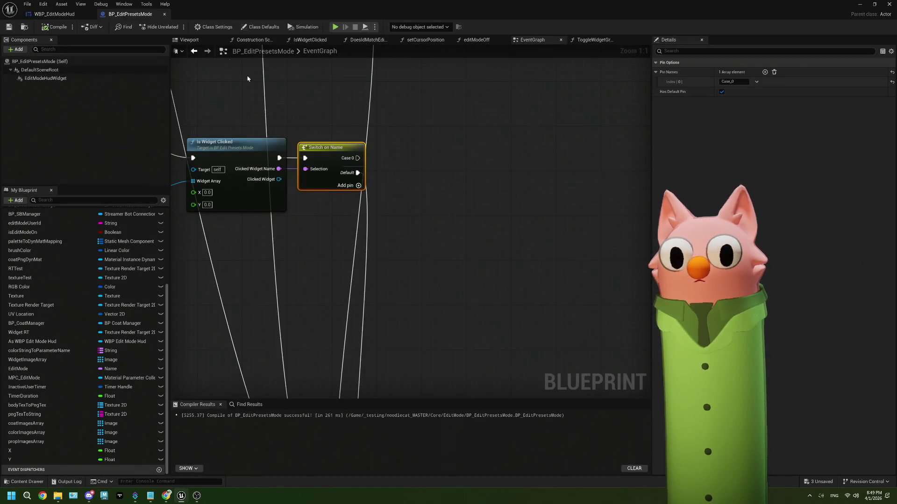
click(54, 15)
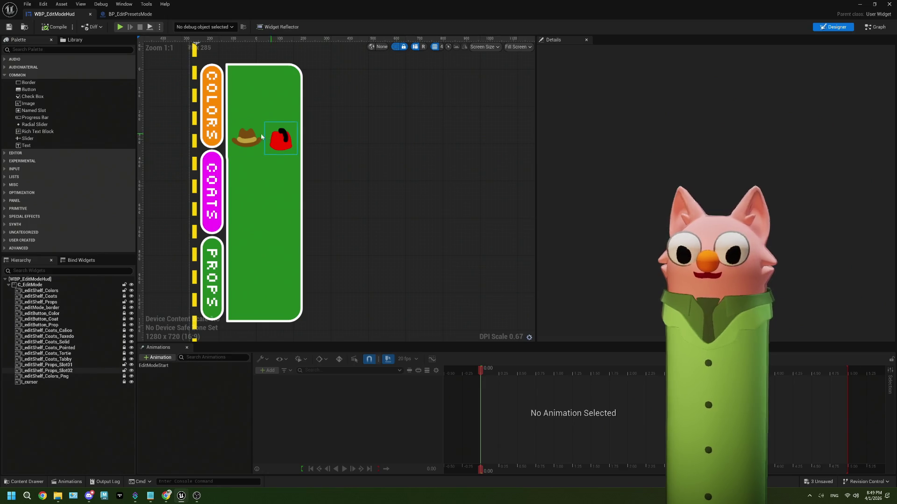
Step: Set the cowboy hat slot's (Slot01) Brush image to None
click(71, 365)
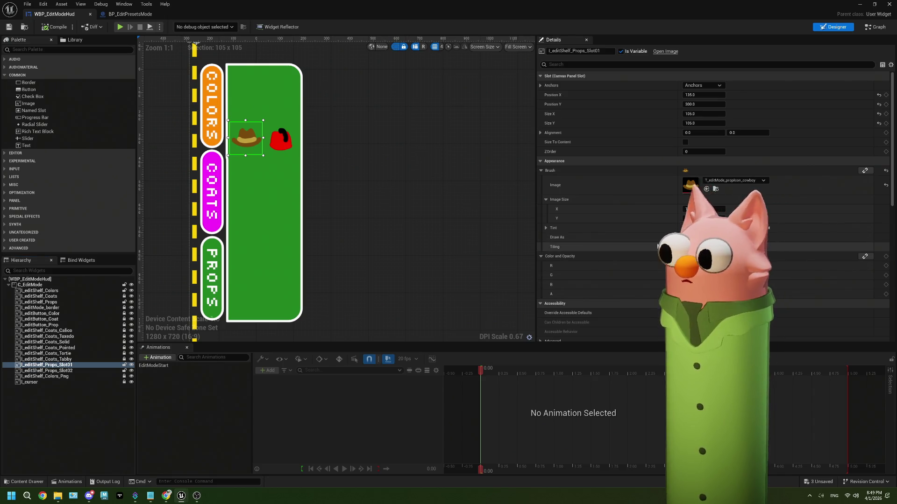
scroll(657, 246, down, 1)
scroll(656, 243, down, 5)
scroll(657, 244, up, 6)
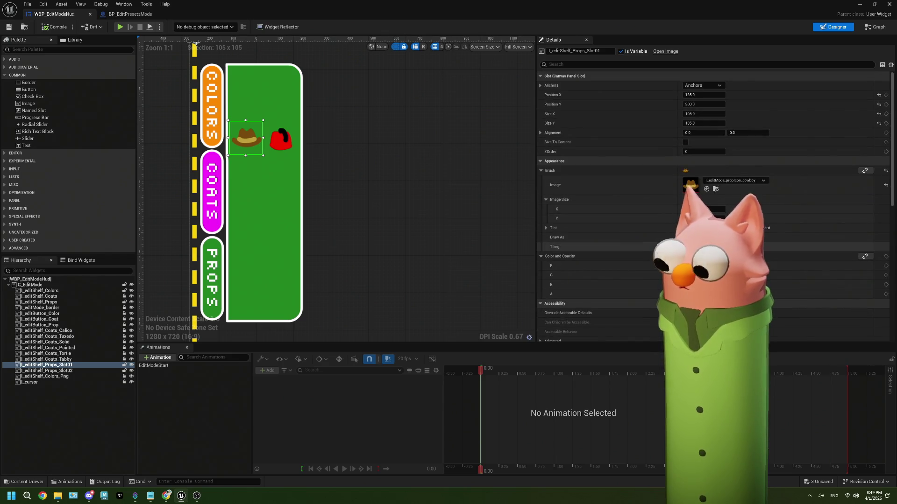
scroll(656, 245, down, 10)
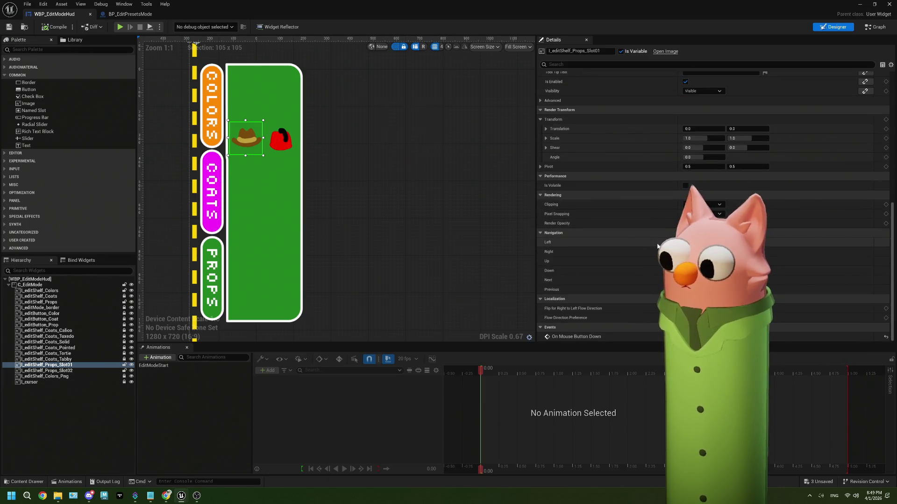
scroll(656, 245, up, 10)
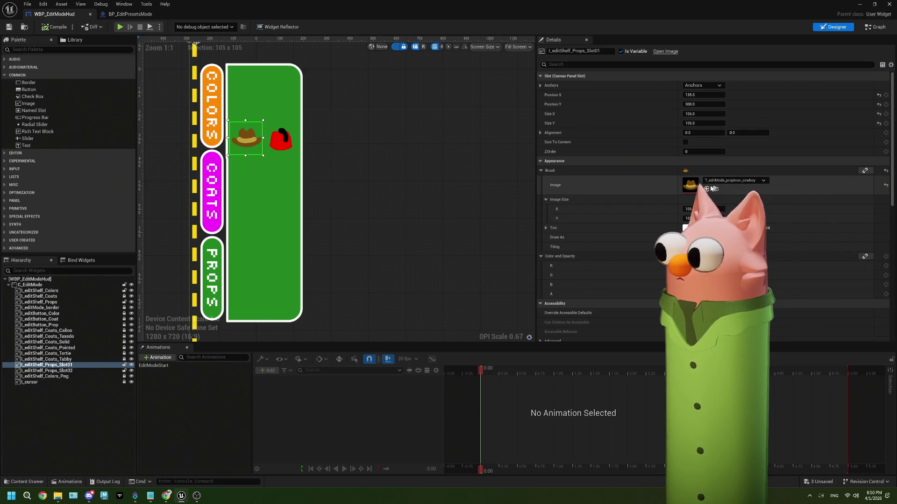
click(757, 180)
click(728, 221)
Step: Set the fez slot's (Slot02) Brush image to None as well
click(280, 139)
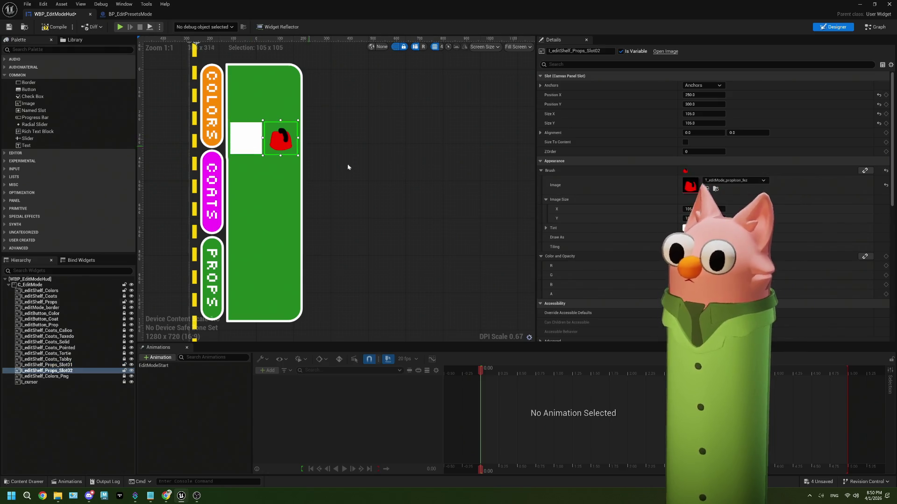
click(757, 181)
click(728, 221)
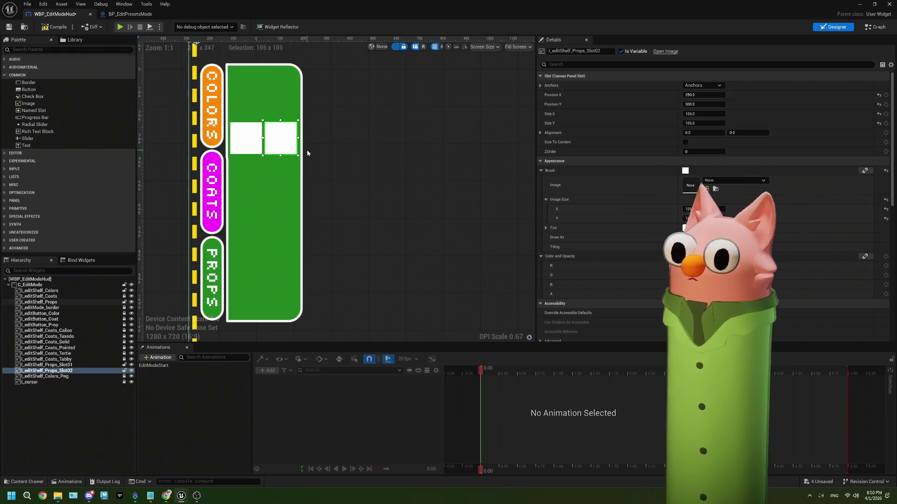
click(127, 14)
scroll(349, 270, down, 1)
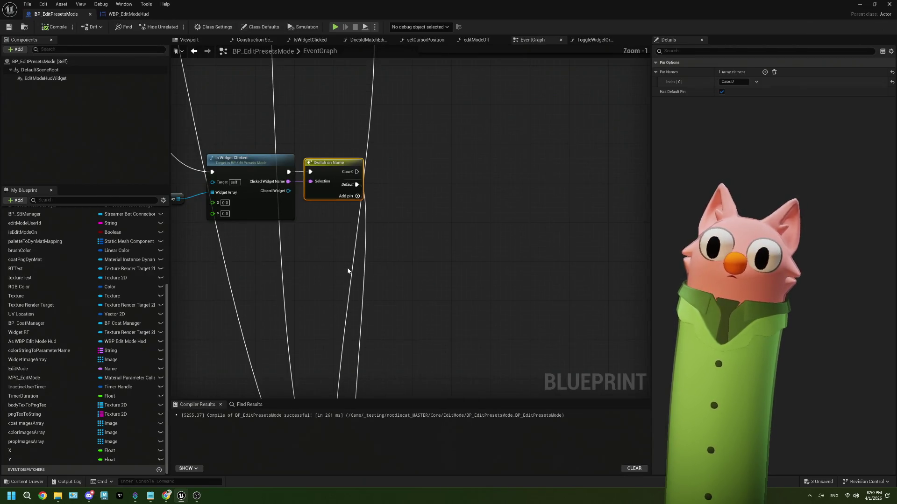
mouse_move(246, 257)
mouse_down()
mouse_move(375, 247)
mouse_move(320, 251)
mouse_up()
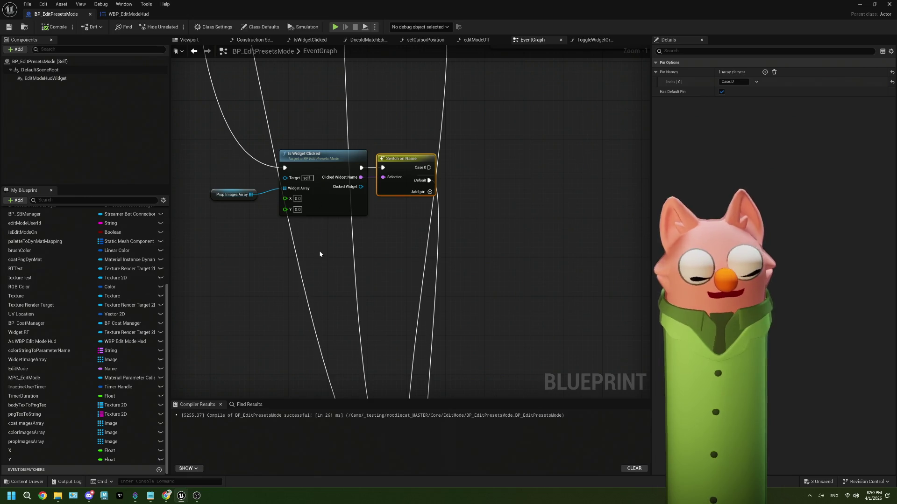
drag(341, 241, 323, 241)
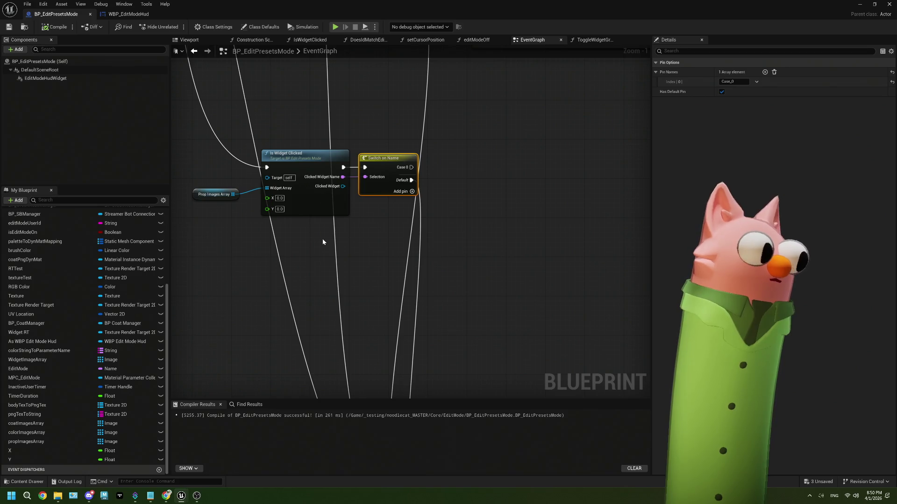
drag(357, 237, 298, 231)
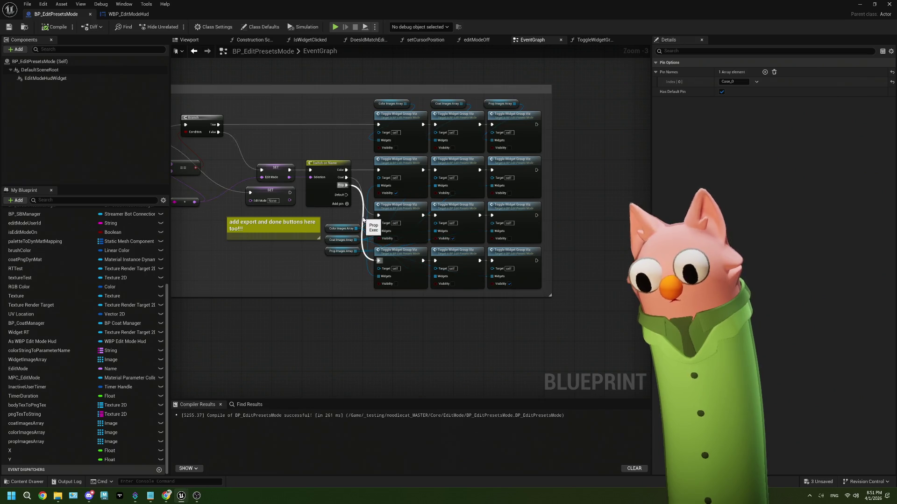
scroll(506, 369, up, 2)
drag(514, 274, 427, 269)
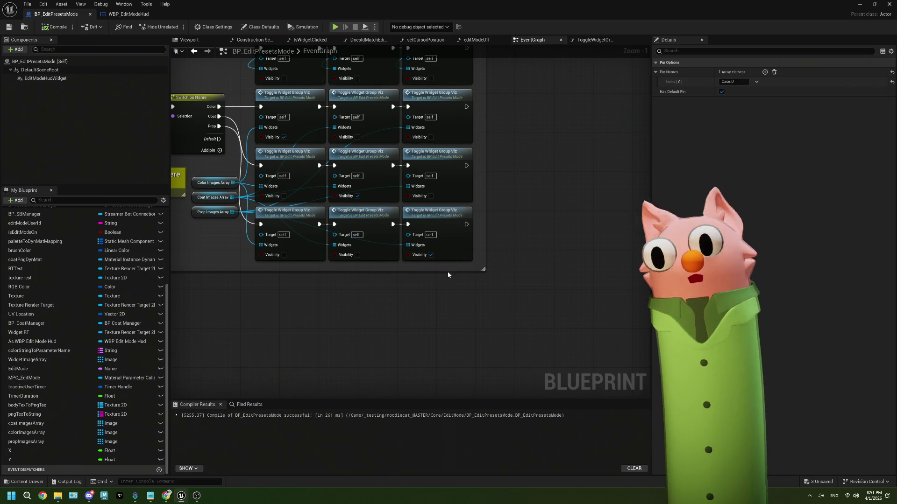
drag(448, 273, 430, 268)
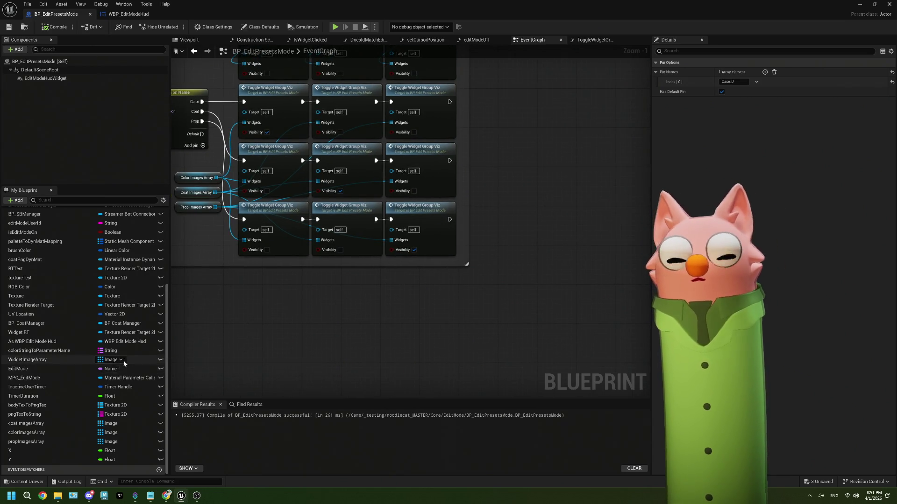
drag(276, 317, 364, 326)
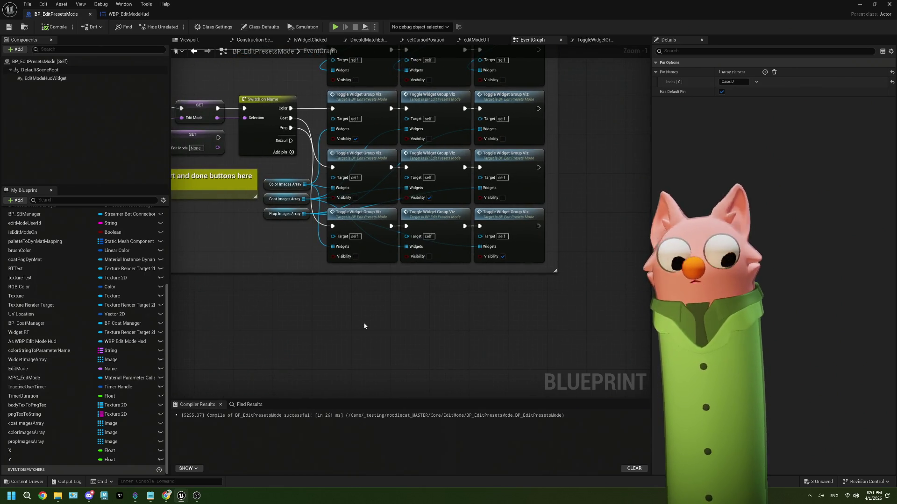
scroll(61, 369, up, 3)
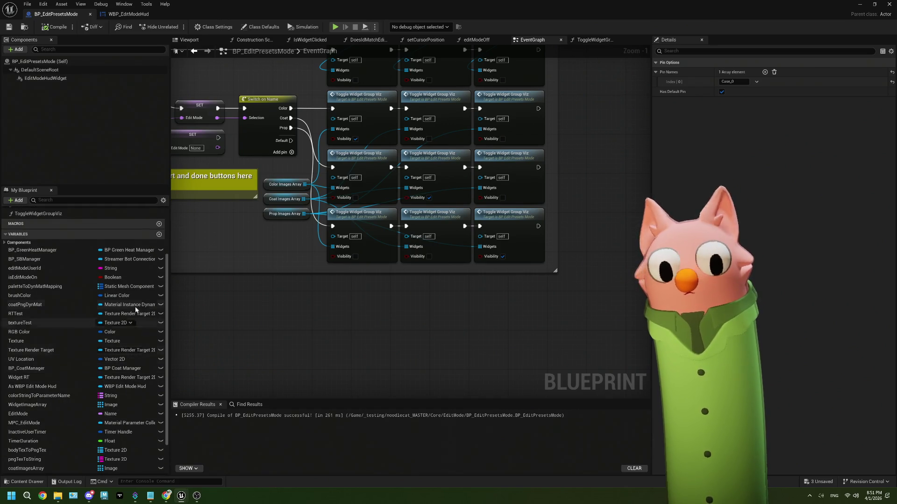
Step: Add a propType variable and wire its Set node after the last Toggle Widget Group Viz
click(159, 234)
text(propType)
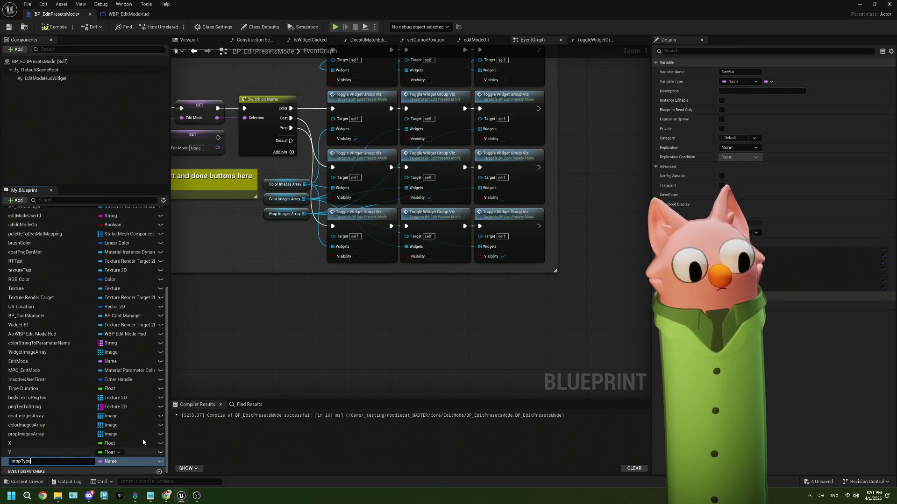
key(Return)
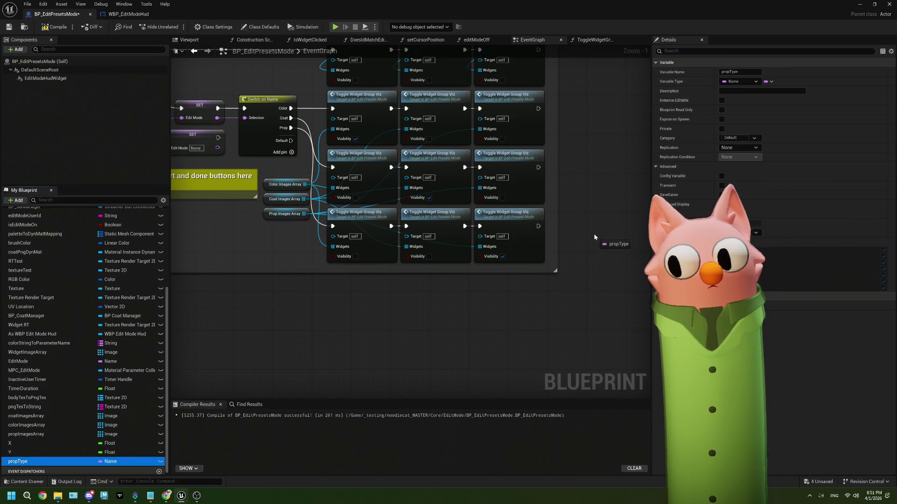
drag(594, 236, 594, 238)
click(610, 252)
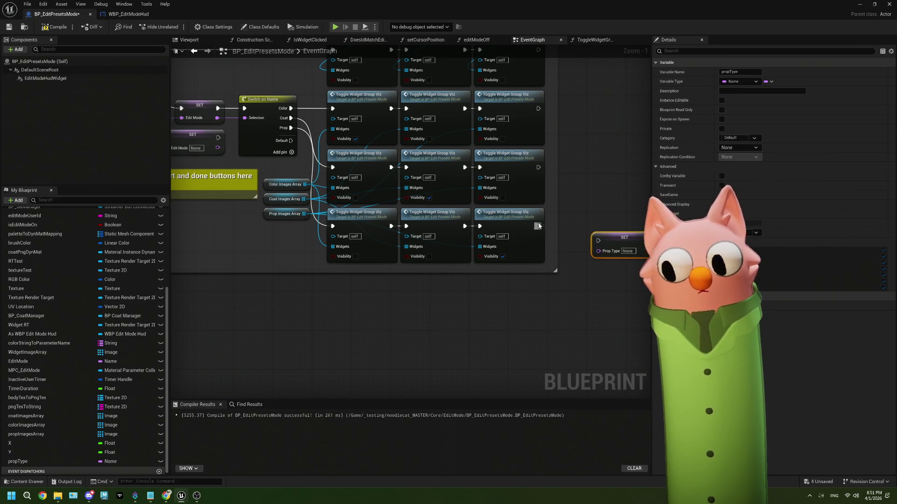
mouse_move(538, 226)
mouse_down()
mouse_move(598, 240)
mouse_move(588, 220)
mouse_up()
Step: Center the SET propType node in the graph and switch back to the level editor
scroll(590, 253, up, 1)
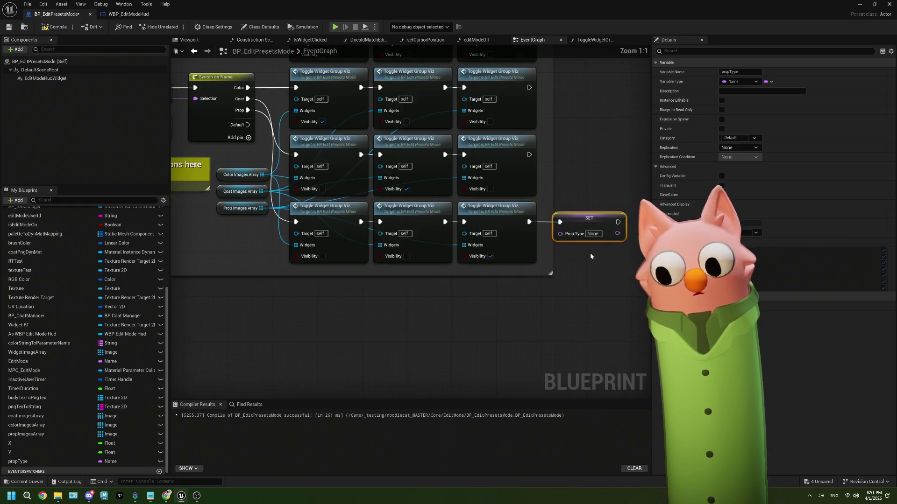
drag(590, 253, 453, 270)
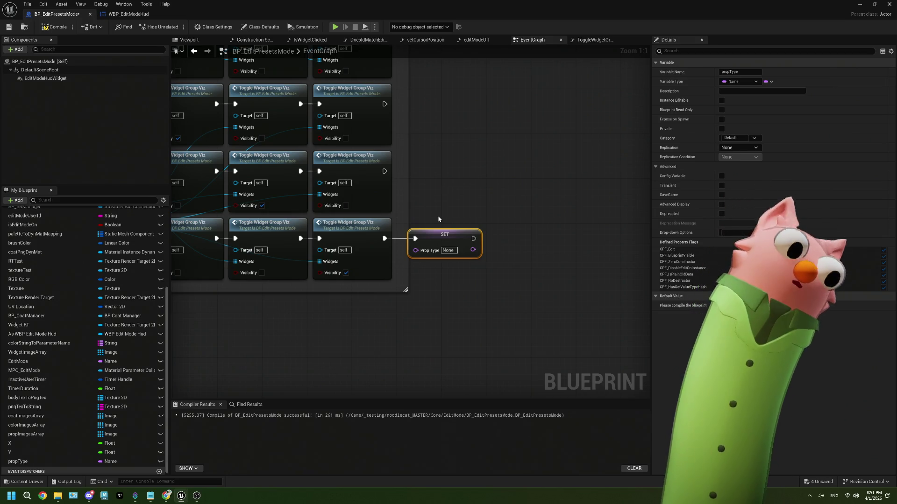
key(alt+Tab)
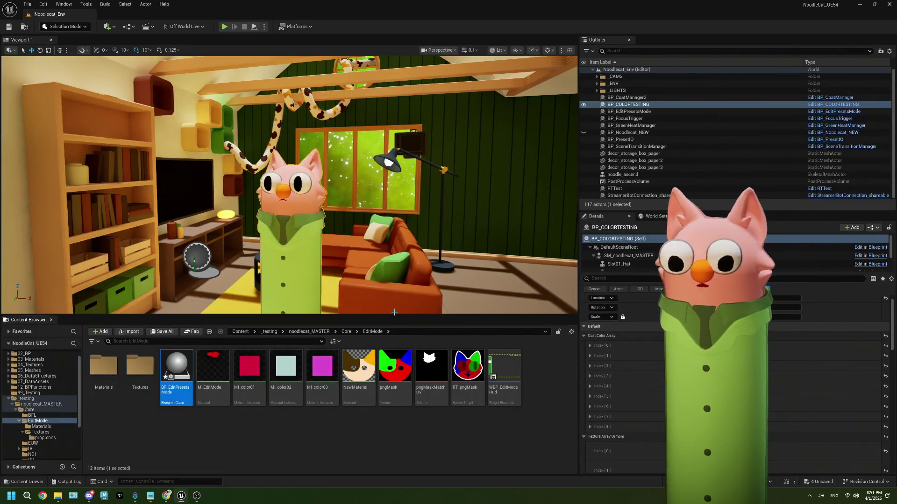
Step: Browse noodlecat_MASTER and its Props/01_Hat folders, then open BP_CoatManager's EventGraph
click(351, 331)
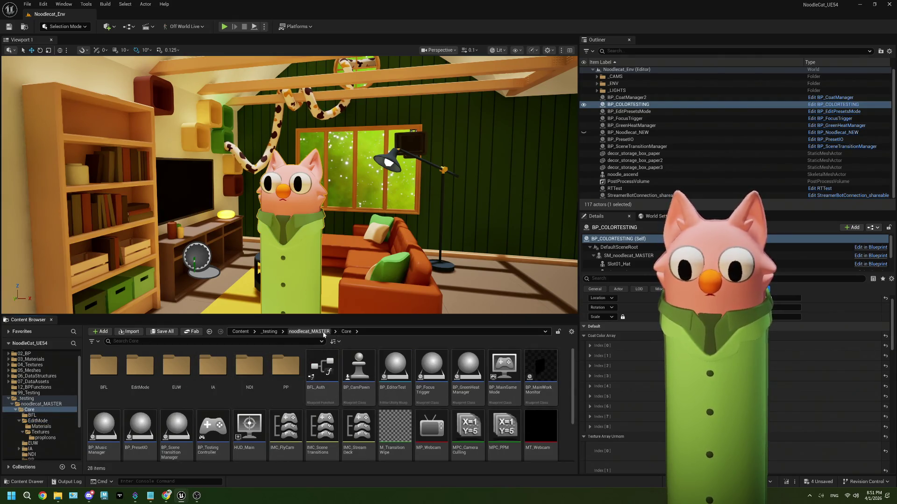
click(309, 331)
double_click(249, 371)
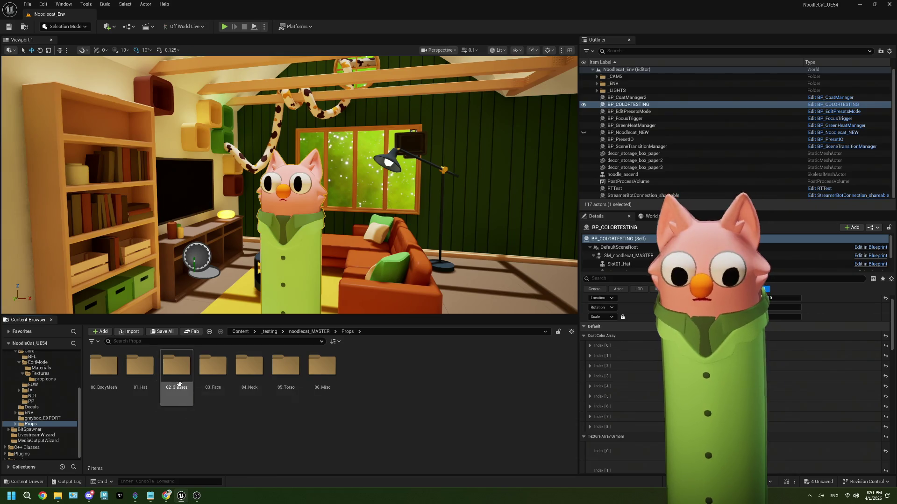
click(309, 331)
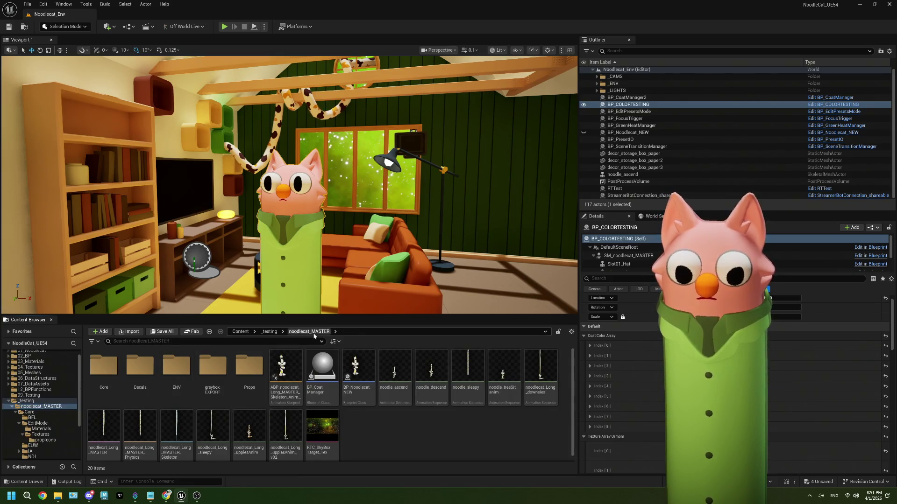
double_click(249, 369)
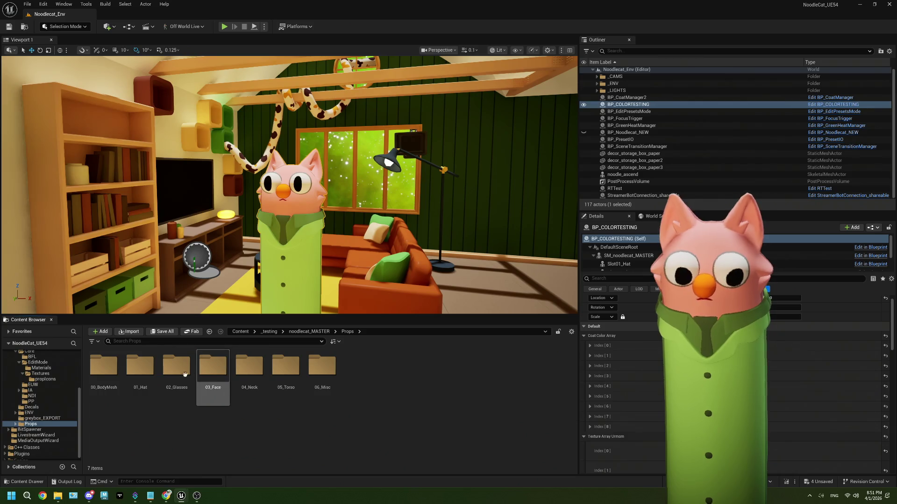
double_click(140, 372)
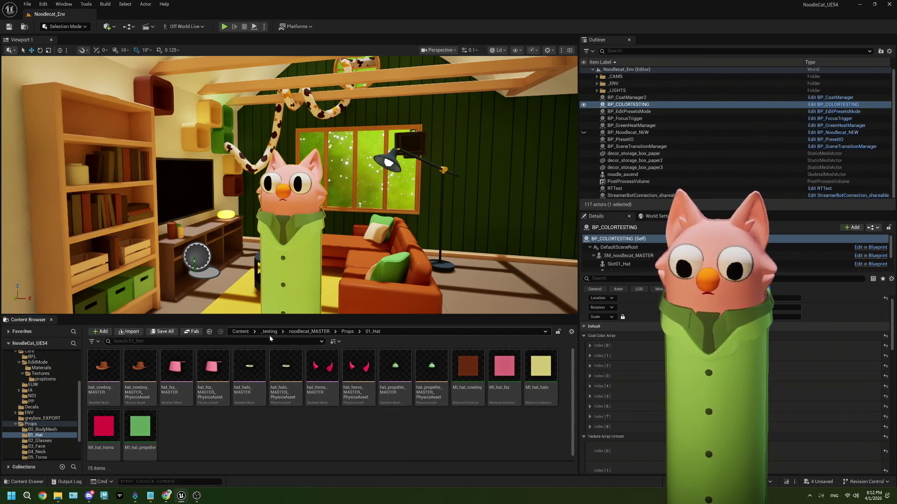
click(304, 335)
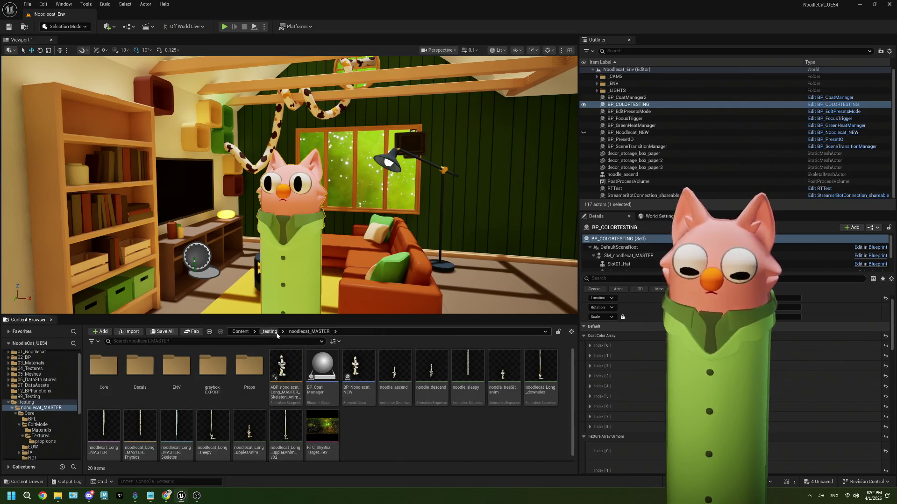
double_click(322, 371)
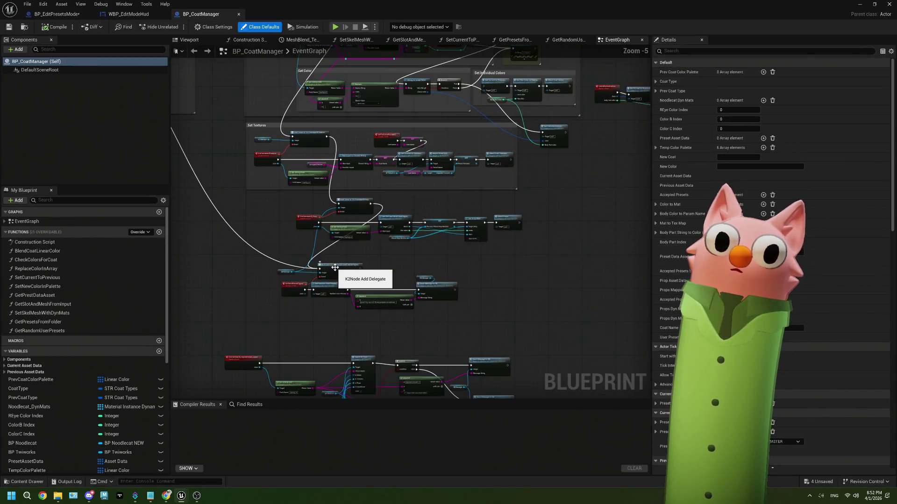
Step: Open the Get Slot and Mesh from Input function and select its Props Mapping node
scroll(382, 228, up, 5)
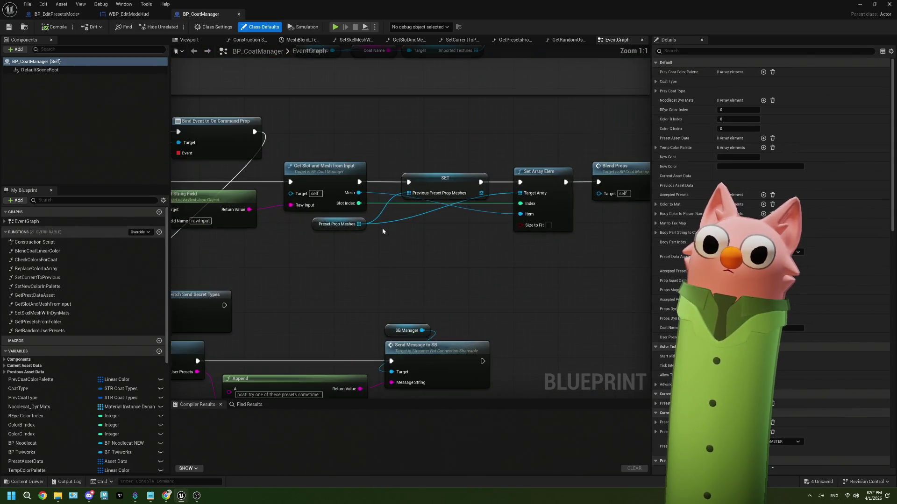
mouse_move(382, 228)
mouse_down()
mouse_move(391, 251)
mouse_move(444, 239)
mouse_up()
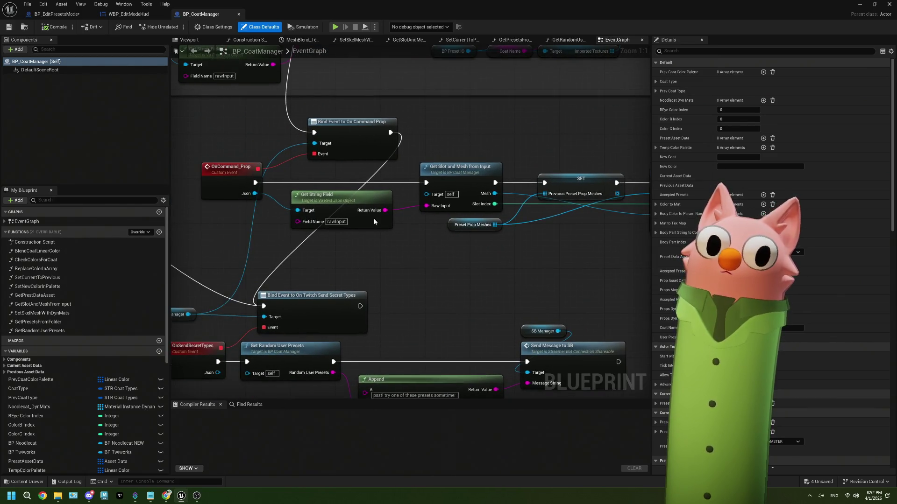
double_click(469, 194)
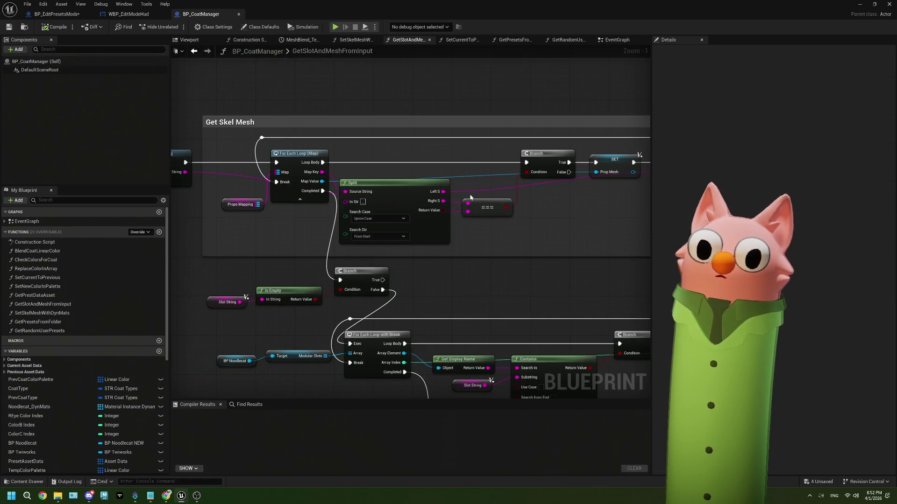
drag(252, 250, 354, 246)
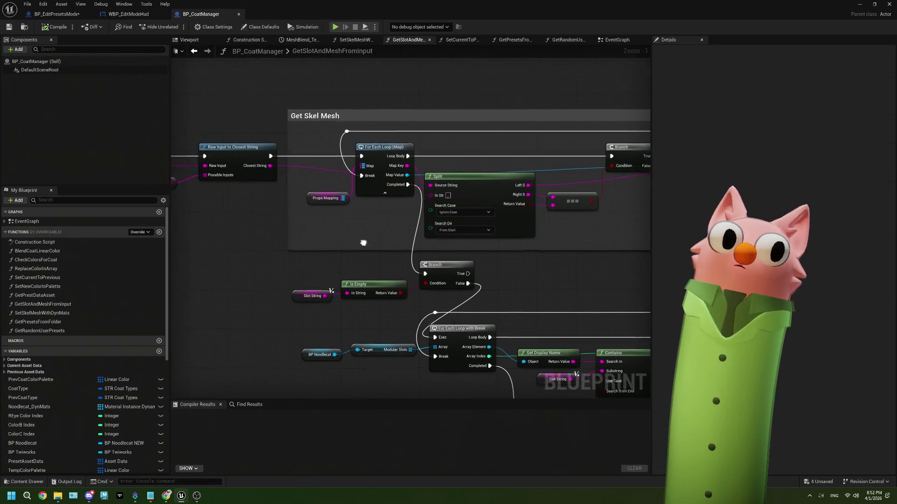
click(329, 197)
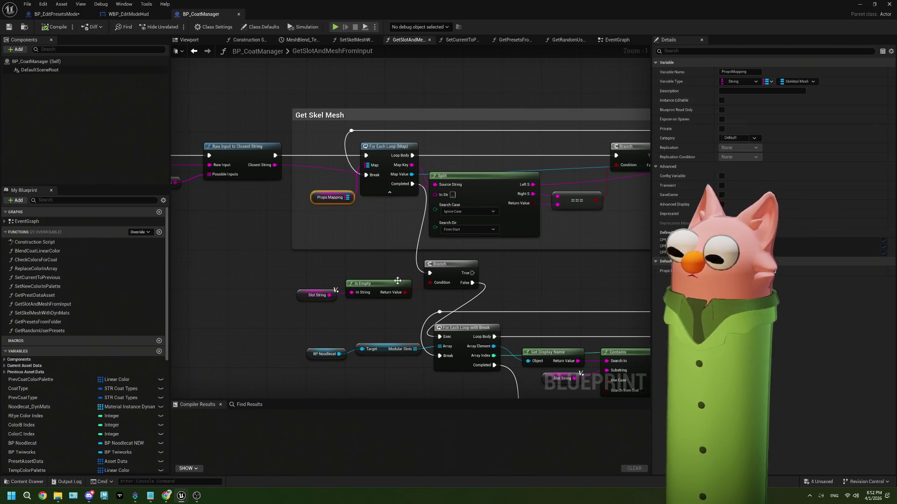
Step: Inspect the PropsMapping variable (String keys to Skeletal Mesh), then show the blueprint's 3D viewport
mouse_move(398, 280)
mouse_down()
mouse_move(626, 289)
mouse_move(463, 293)
mouse_up()
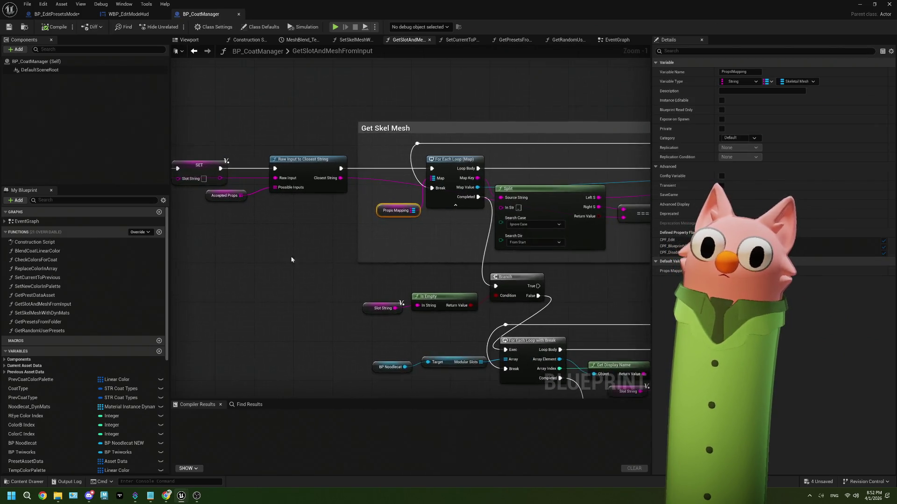
drag(291, 259, 326, 257)
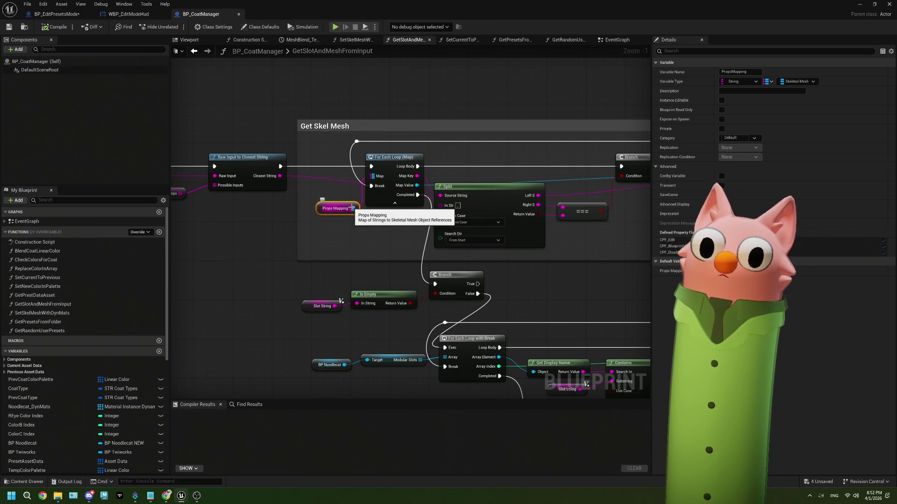
drag(374, 230, 290, 236)
drag(487, 239, 475, 235)
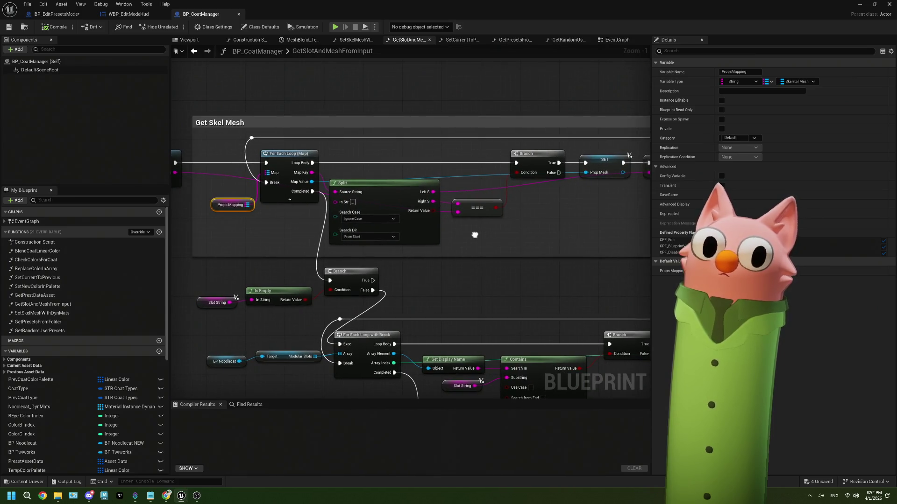
scroll(36, 376, down, 5)
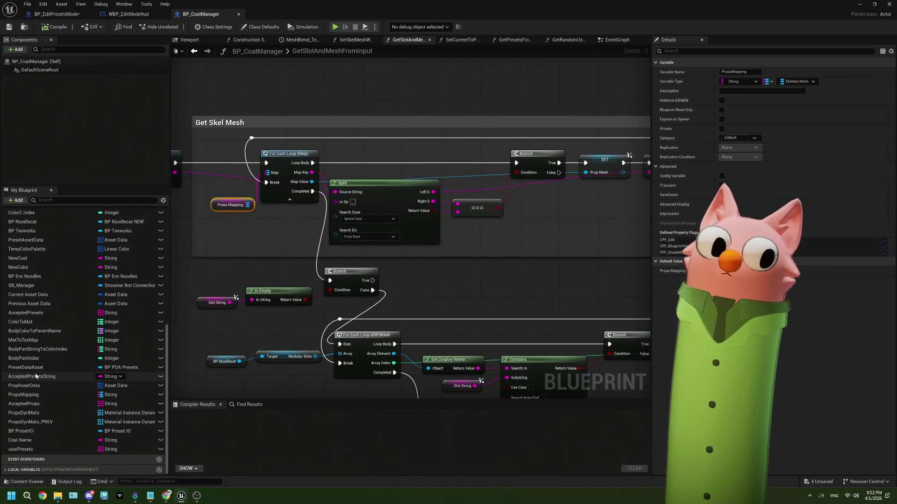
click(34, 394)
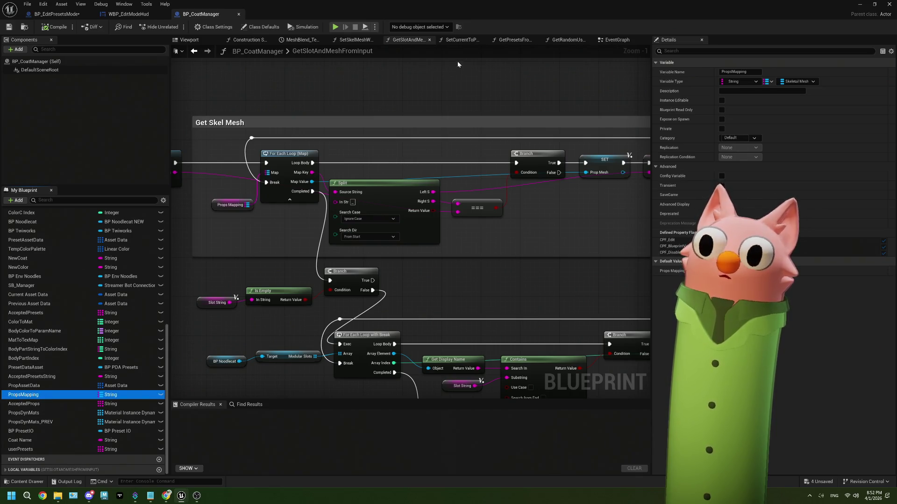
click(189, 40)
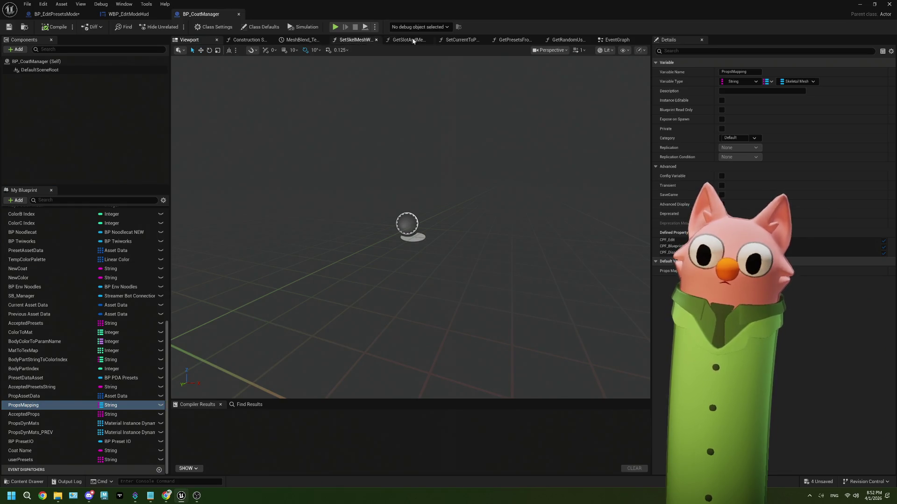
Step: Close GetRandomUserPresets, GetPresetsFromFolder, SetCurrentToPrevious, GetSlotAndMesh, SetSkelMeshWithDynMats and MeshBlend graphs, keeping the EventGraph
click(577, 41)
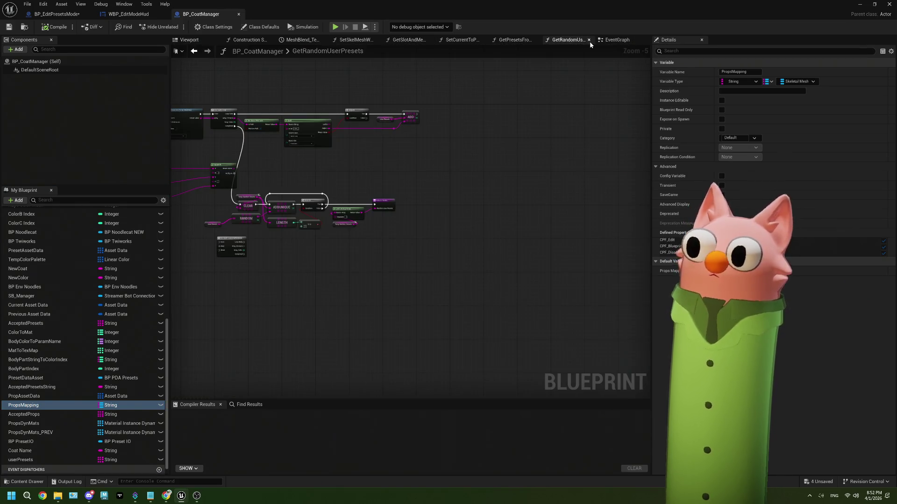
click(588, 40)
click(531, 41)
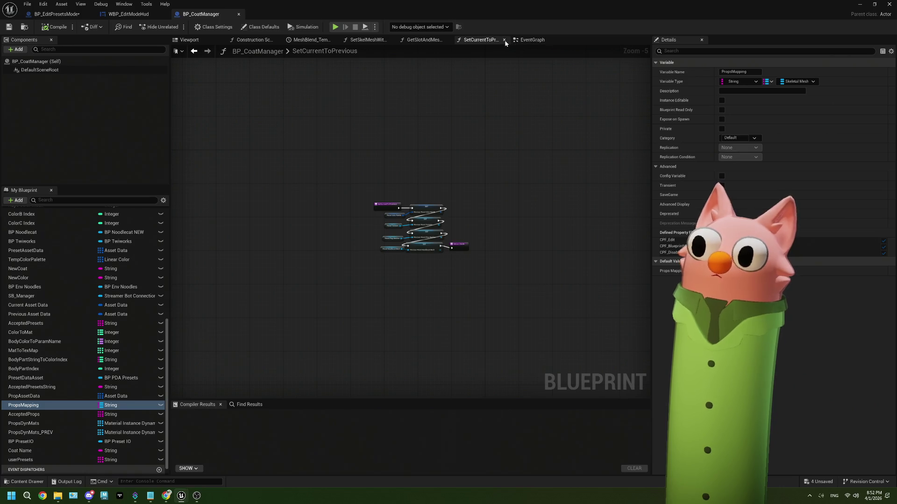
click(505, 40)
click(447, 40)
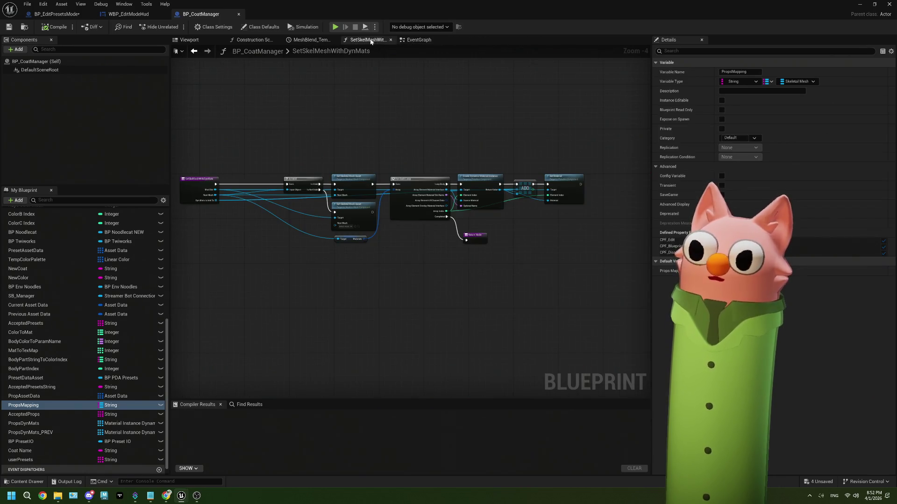
scroll(375, 187, up, 2)
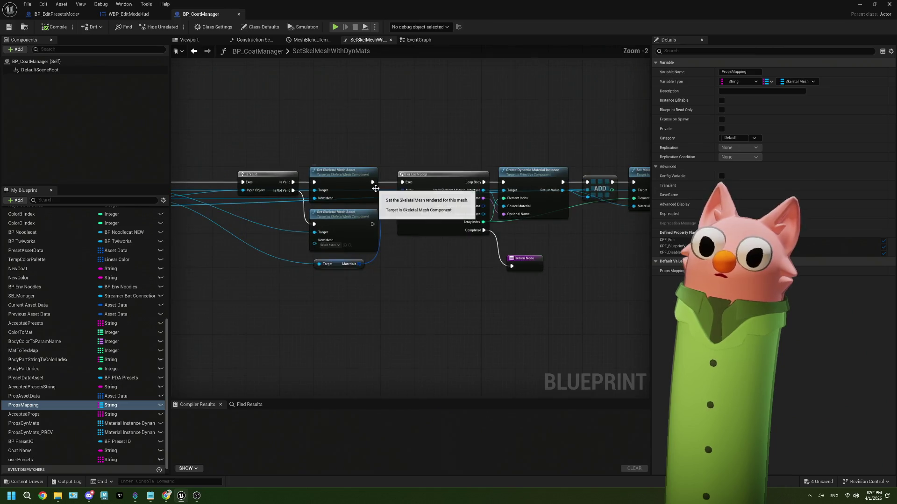
click(391, 40)
click(334, 40)
click(301, 42)
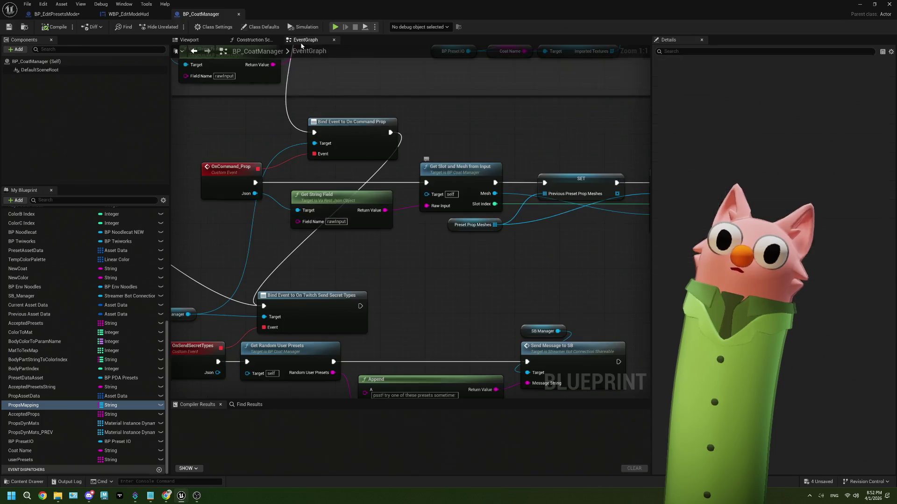
Step: Reopen the GetSlotAndMeshFromInput function graph from the EventGraph
scroll(91, 337, up, 10)
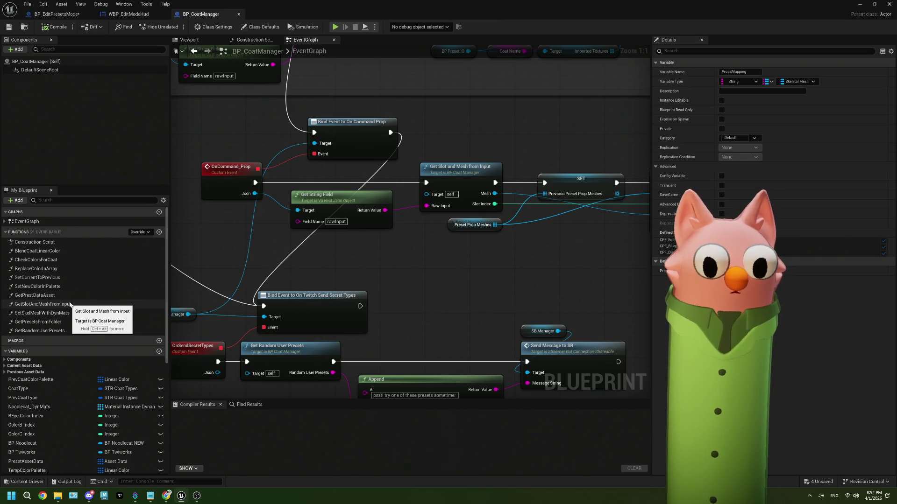
drag(478, 261, 404, 274)
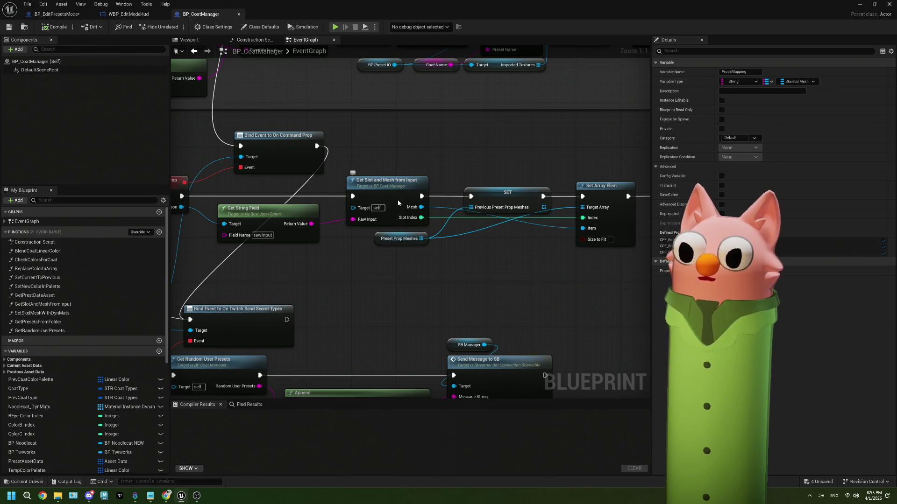
double_click(360, 180)
Step: Find all PropsMapping references by name and jump to the Get PropsMapping node in the EventGraph
scroll(295, 188, up, 1)
click(376, 159)
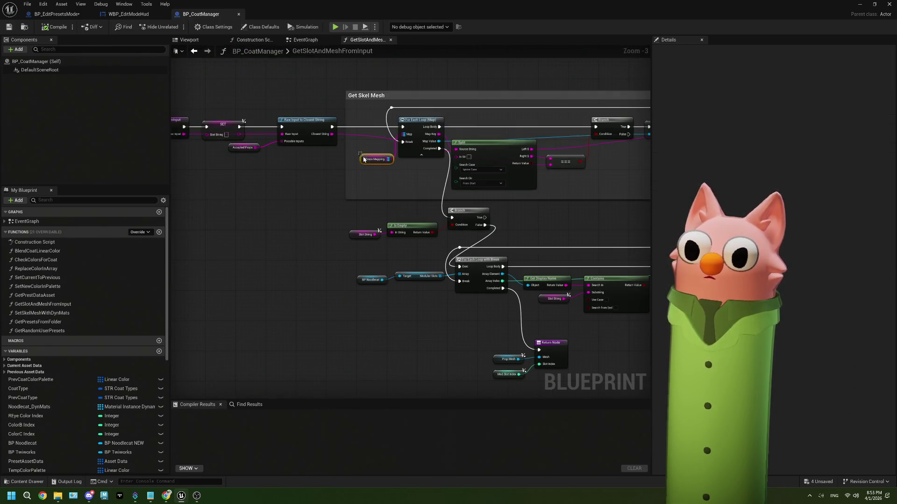
right_click(390, 159)
mouse_move(401, 196)
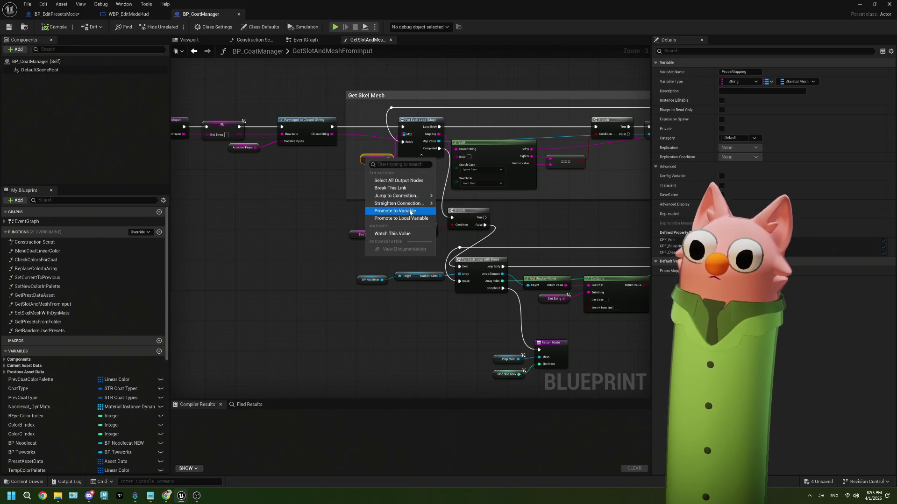
scroll(365, 163, up, 3)
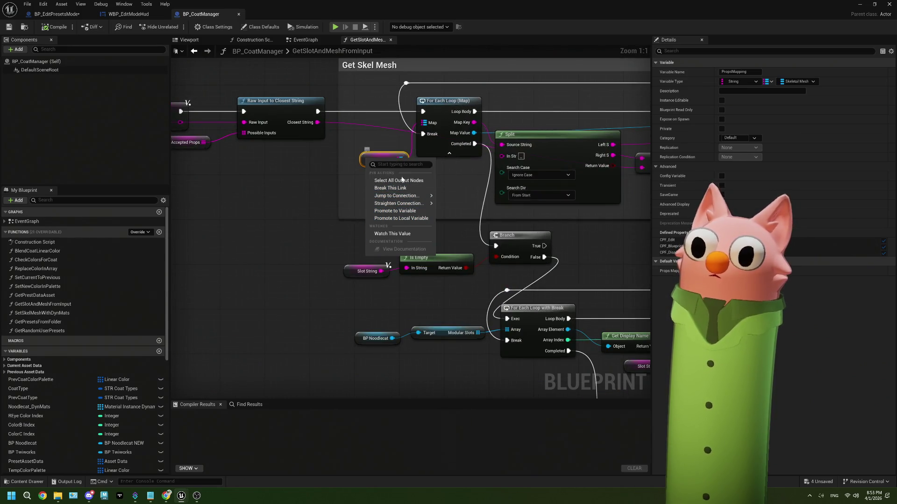
click(362, 159)
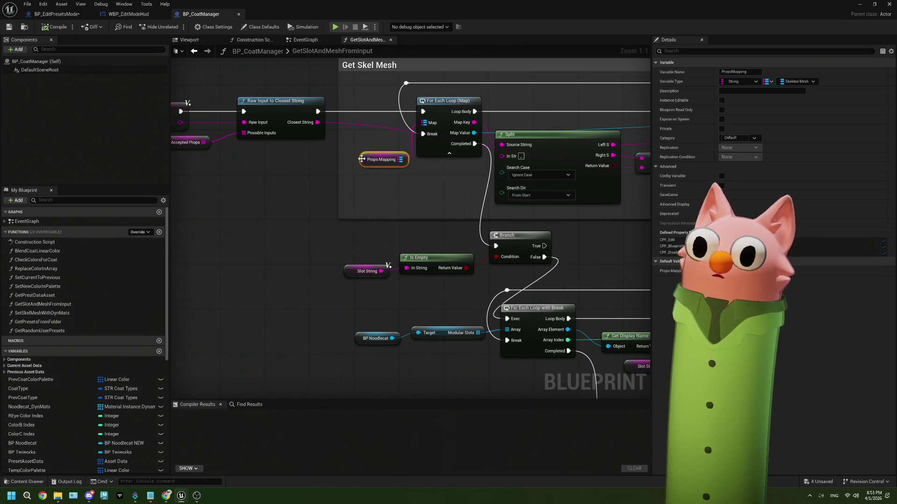
right_click(362, 159)
mouse_move(392, 227)
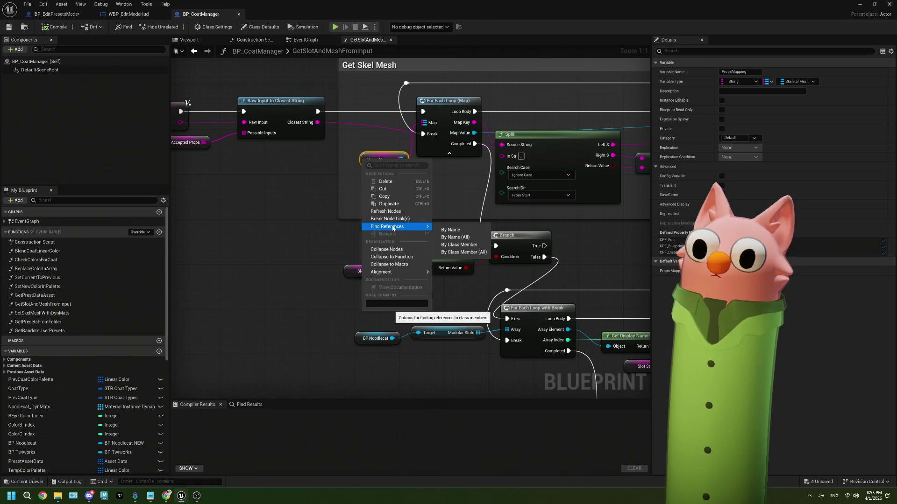
click(450, 229)
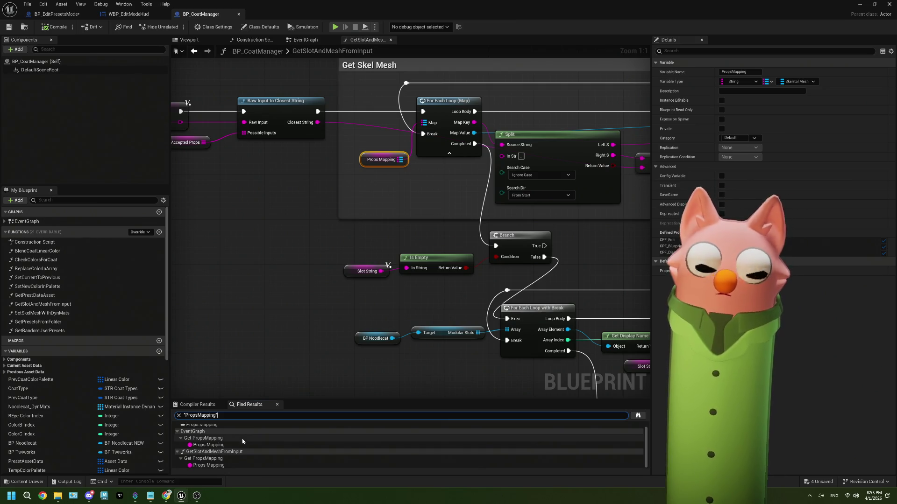
key(Return)
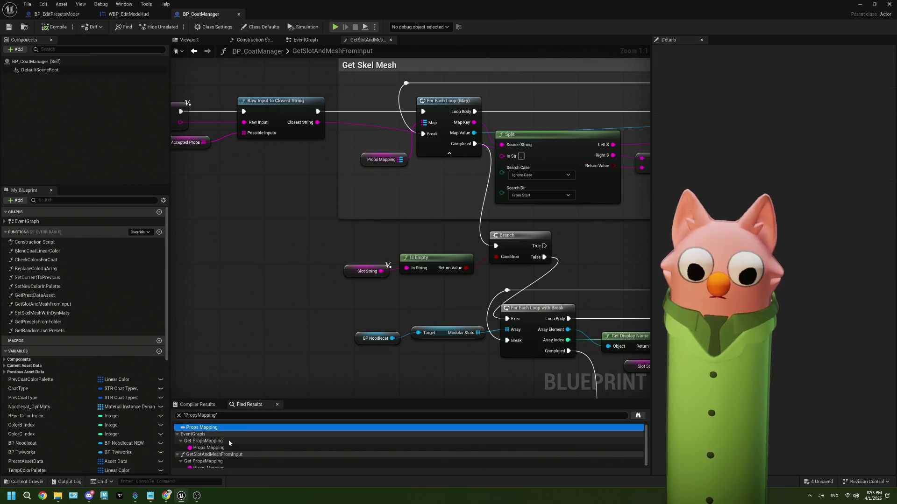
click(229, 442)
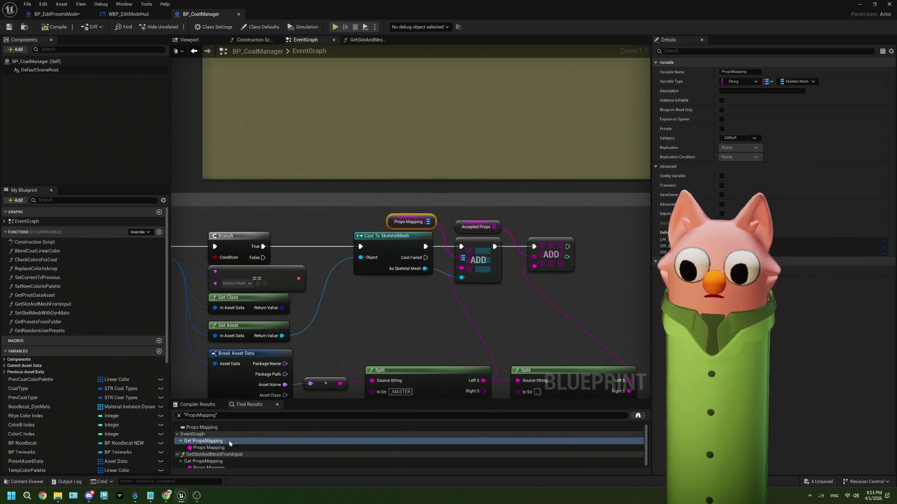
scroll(314, 355, down, 2)
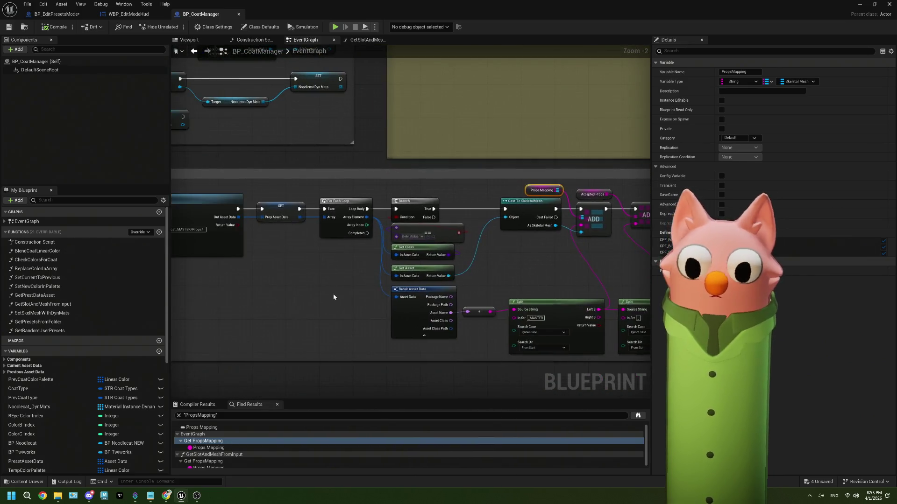
drag(344, 301, 377, 297)
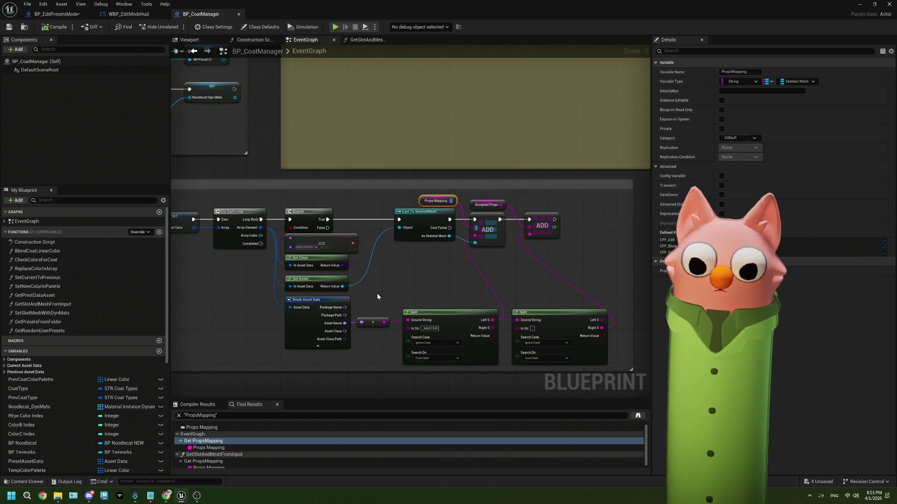
mouse_move(376, 293)
mouse_down()
mouse_move(462, 287)
mouse_move(257, 281)
mouse_up()
scroll(453, 276, up, 1)
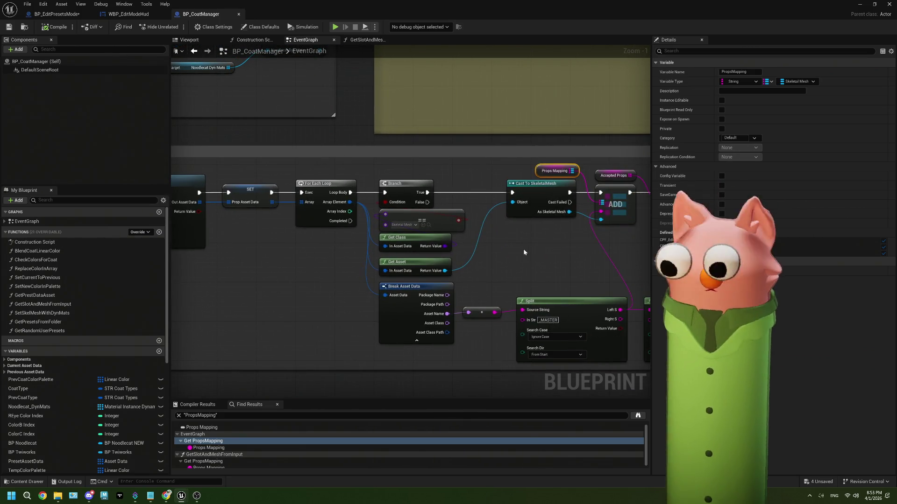
drag(523, 249, 473, 255)
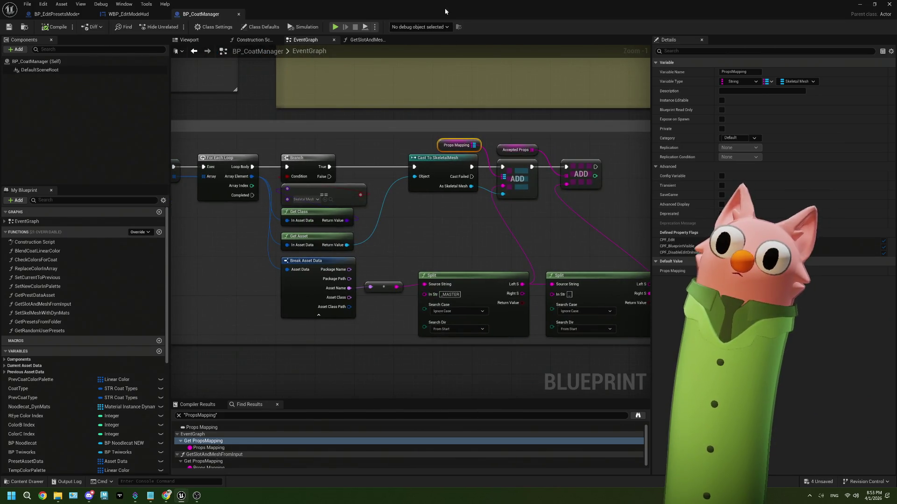
key(super+Down)
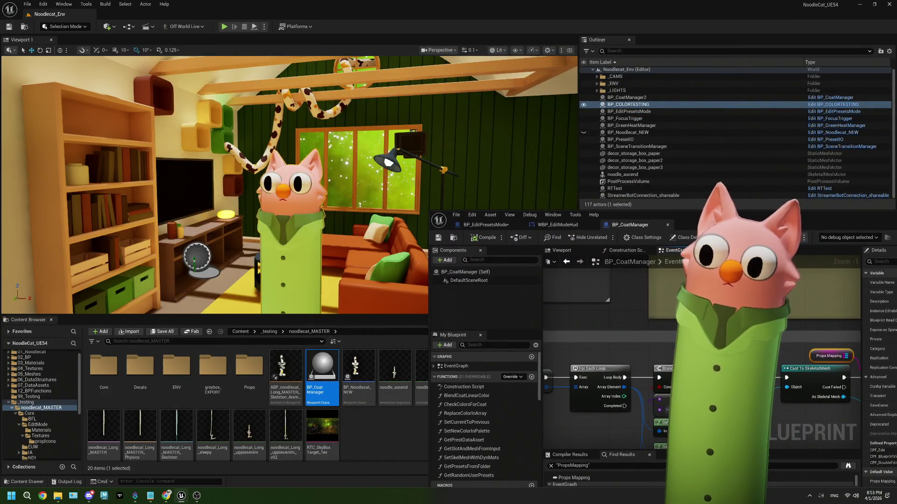
Step: Browse the hat assets in Props > 01_Hat, then maximize the BP_CoatManager editor again
double_click(249, 373)
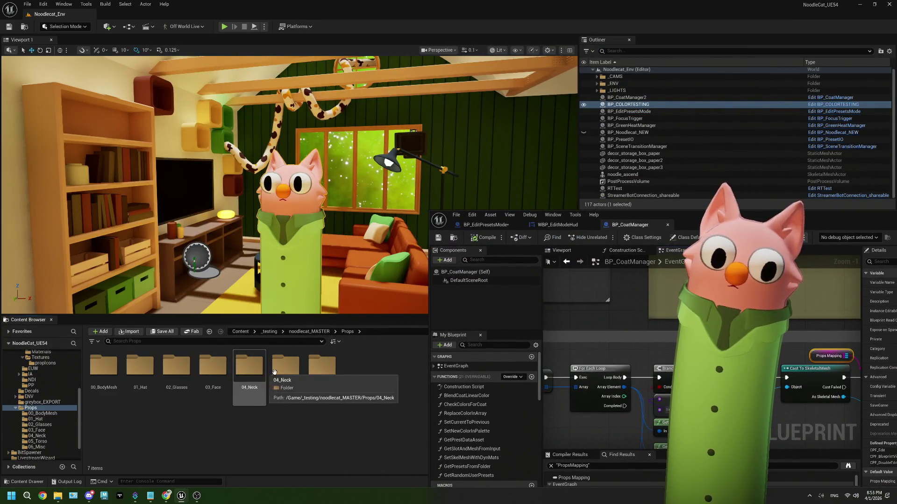
double_click(139, 369)
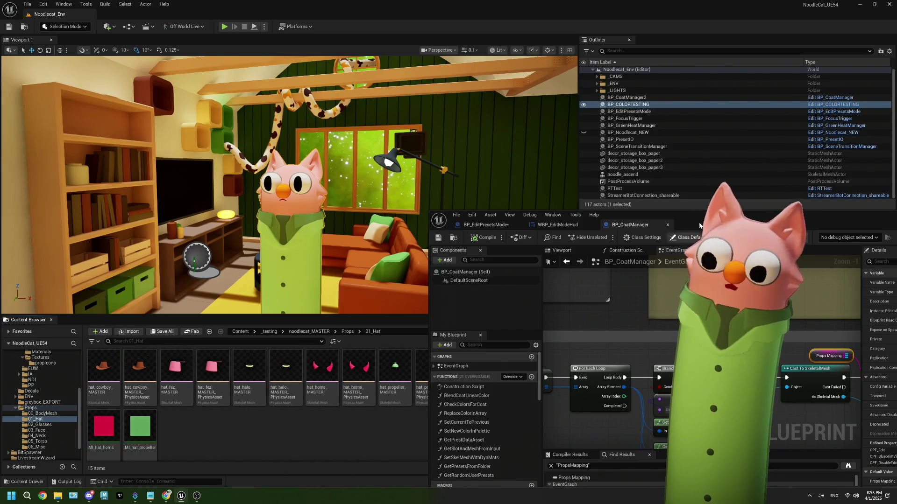
double_click(729, 225)
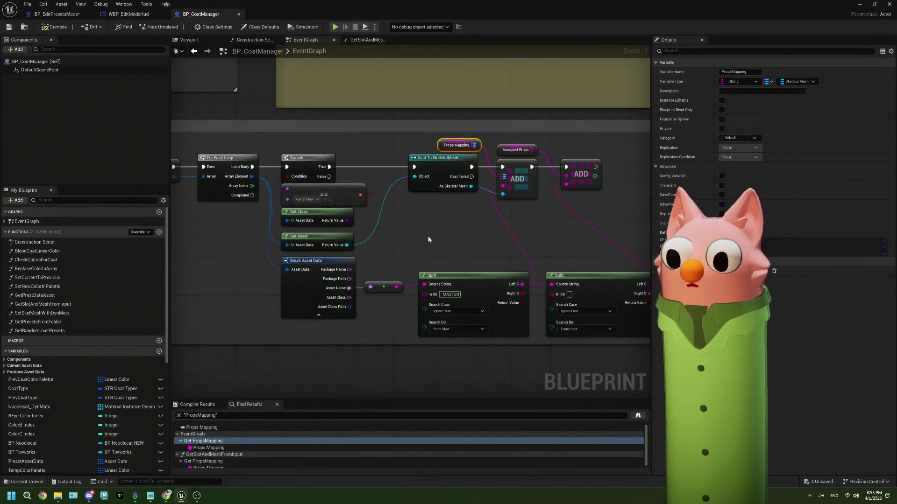
scroll(428, 239, down, 2)
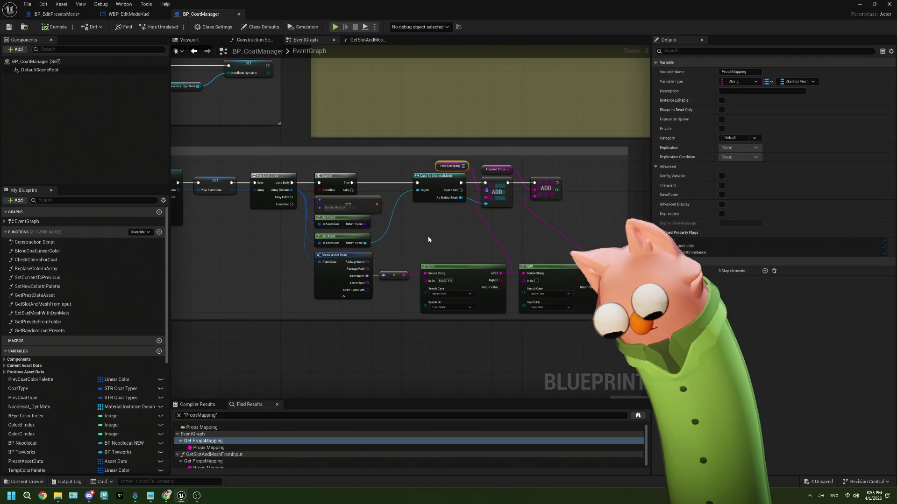
scroll(269, 254, up, 1)
drag(198, 249, 315, 234)
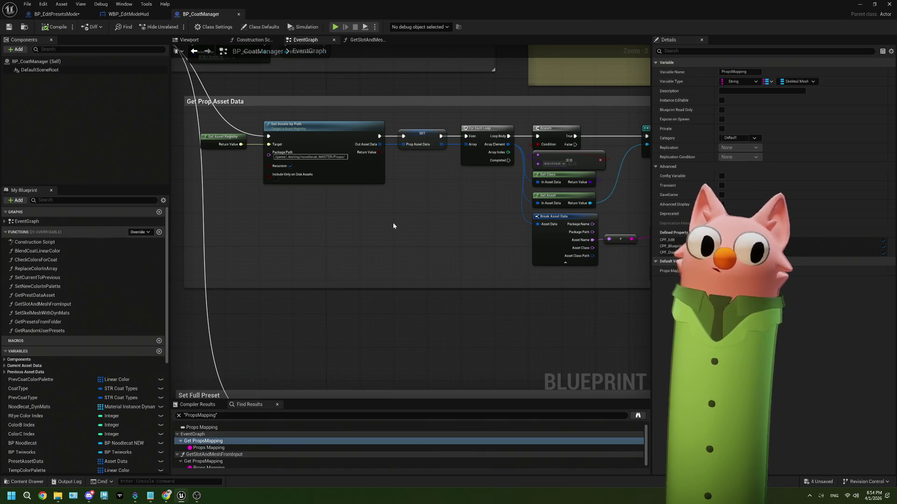
scroll(322, 236, down, 3)
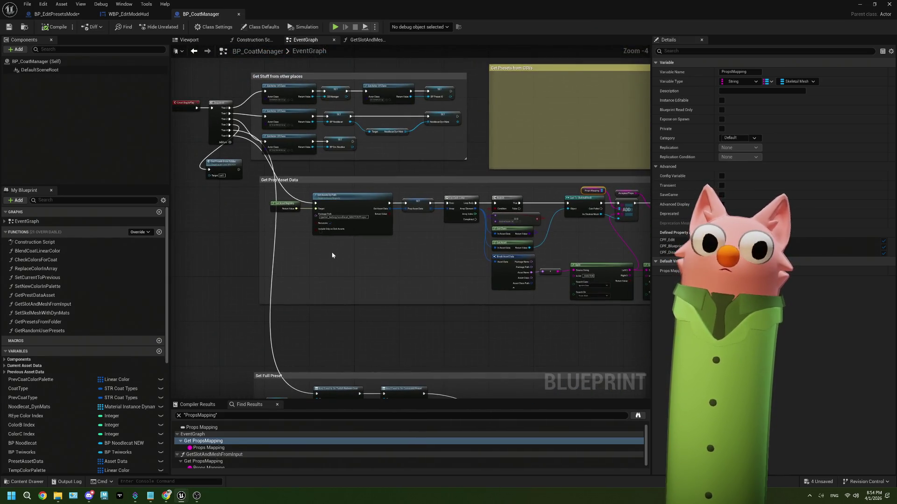
scroll(331, 251, up, 4)
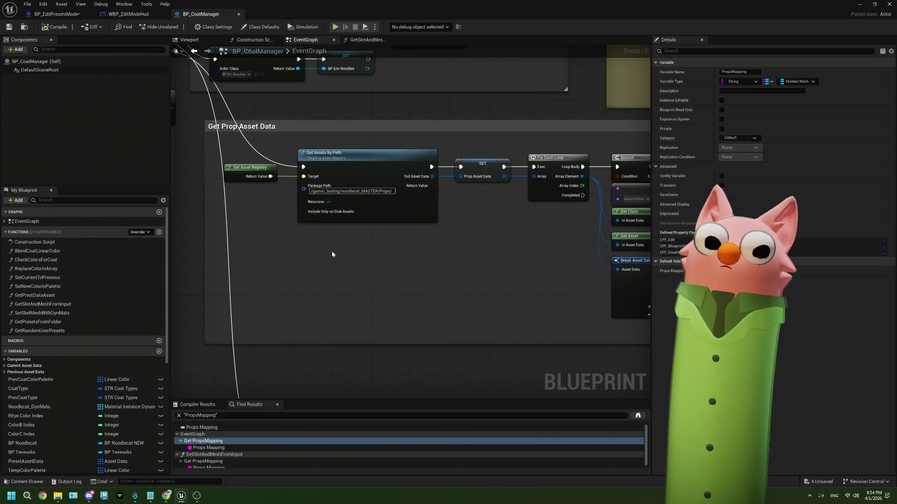
mouse_move(332, 251)
mouse_down()
mouse_move(401, 246)
mouse_move(378, 239)
mouse_up()
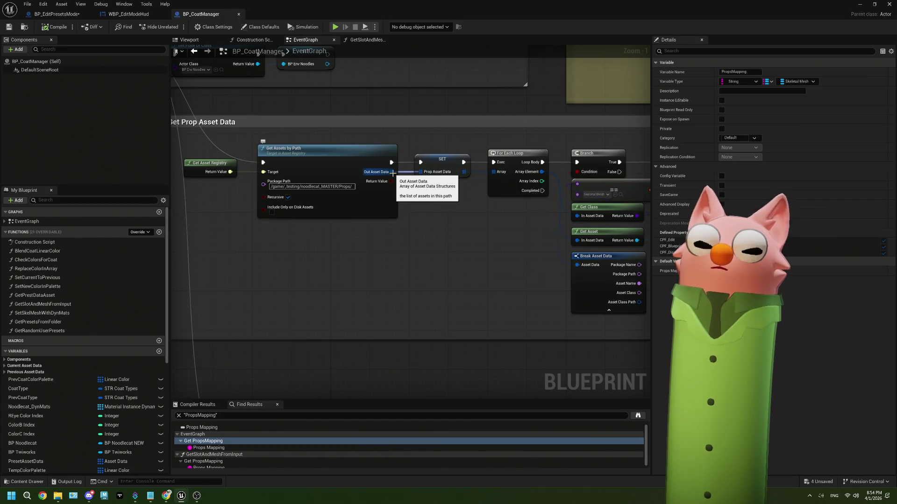
mouse_move(392, 173)
mouse_down()
mouse_move(370, 220)
mouse_move(315, 224)
mouse_move(354, 231)
mouse_move(346, 235)
mouse_up()
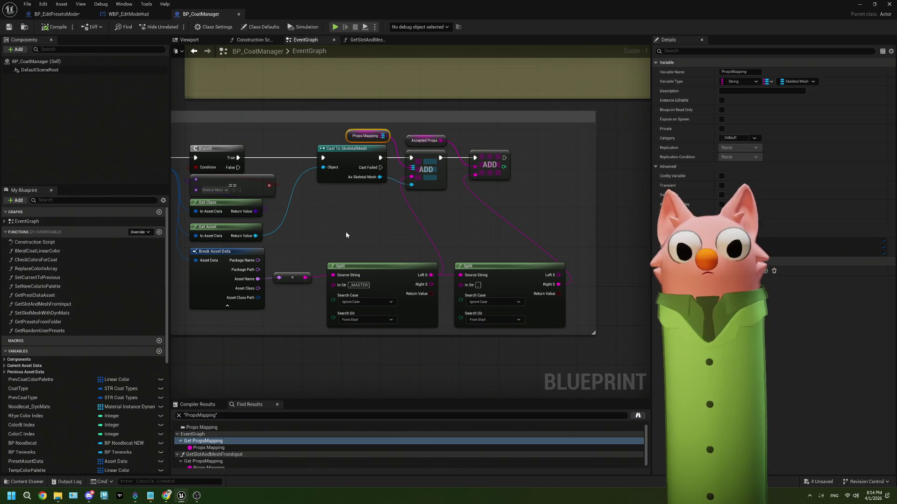
click(520, 281)
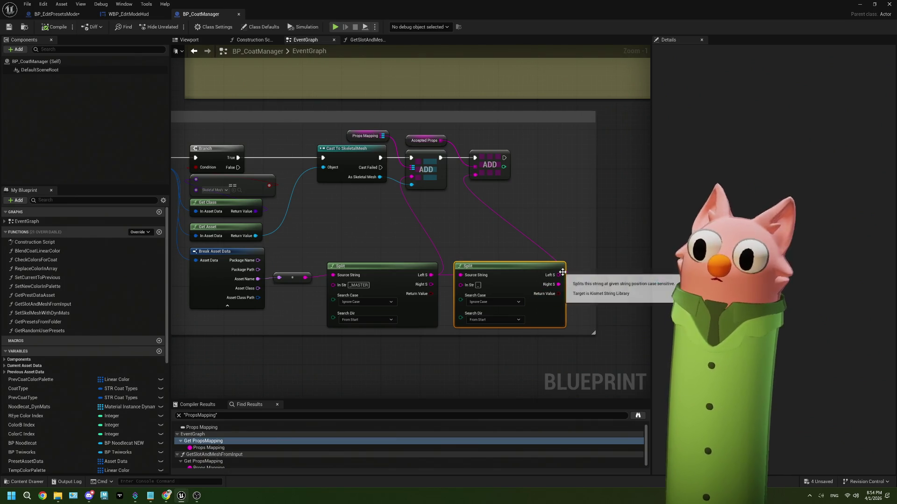
Step: Create a propTypes variable, change its type from Boolean to Name, and drop it below ADD
scroll(113, 402, down, 8)
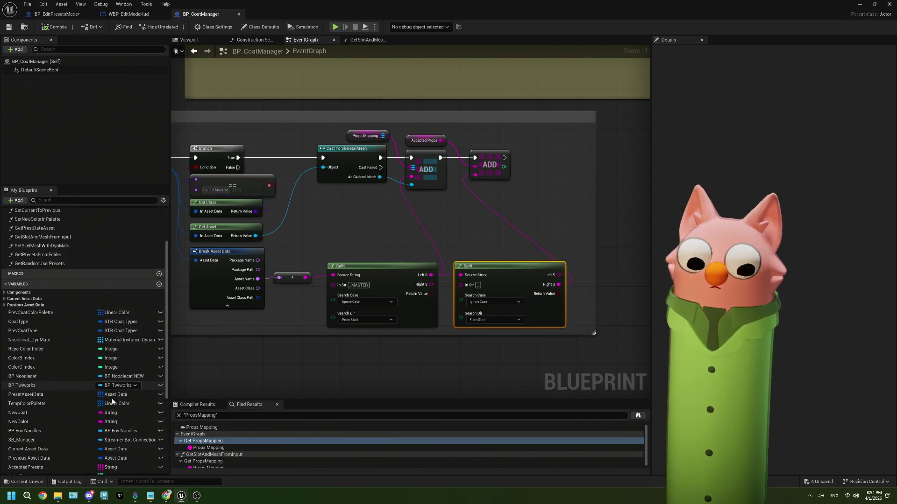
scroll(113, 401, up, 4)
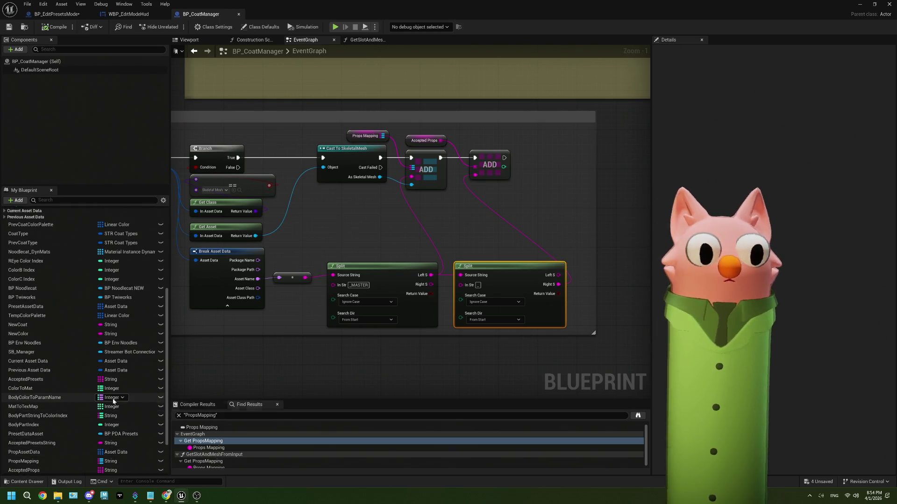
key(ctrl+n)
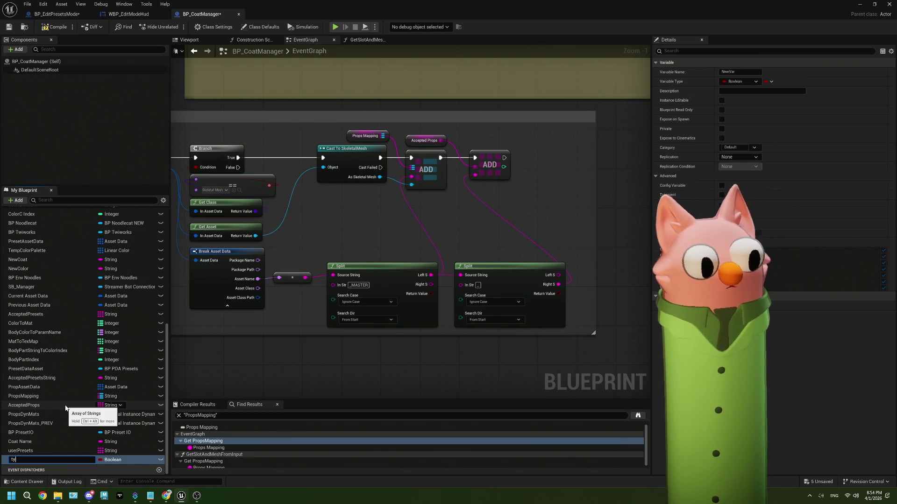
key(BackSpace)
key(BackSpace)
text(propTypes)
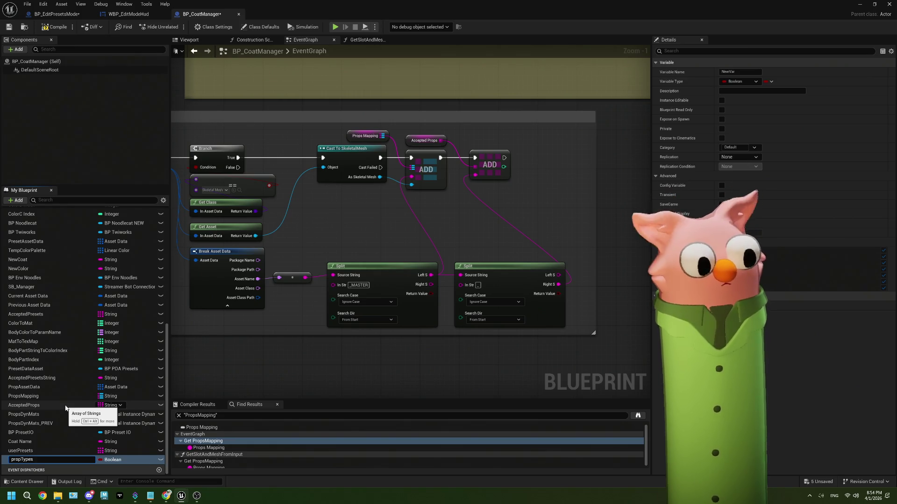
key(Return)
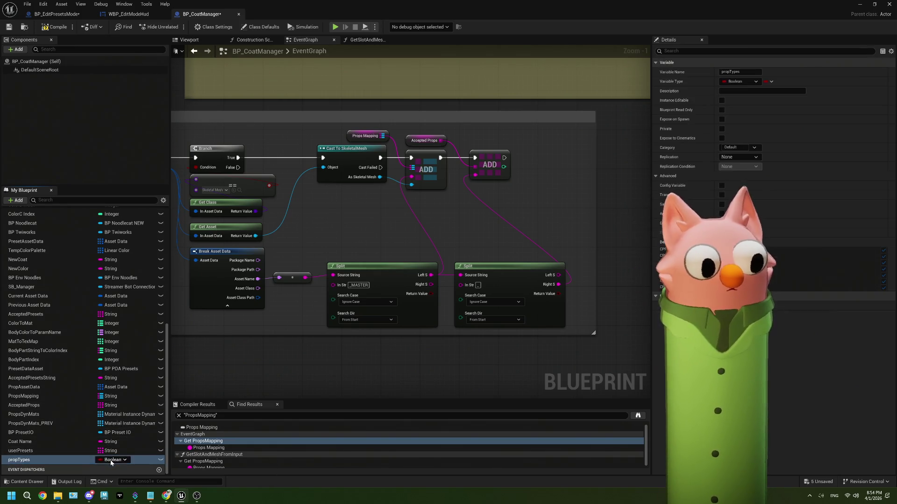
click(111, 463)
click(114, 460)
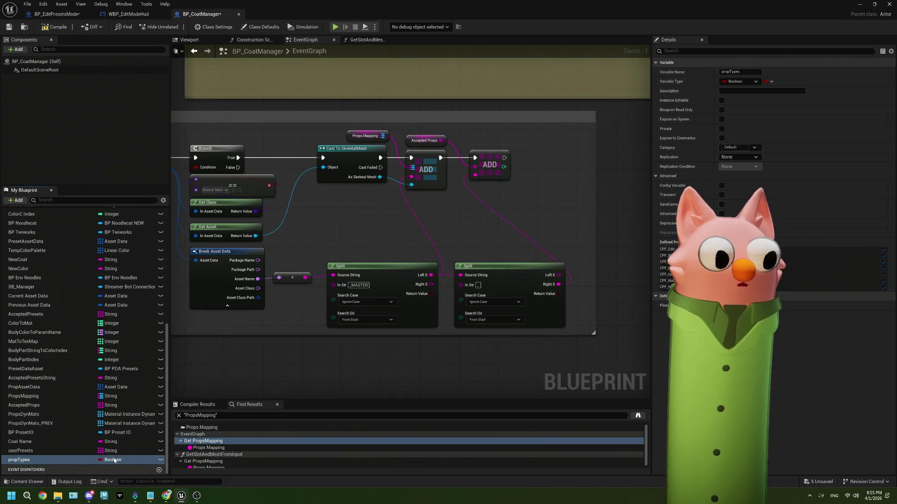
click(114, 460)
click(100, 465)
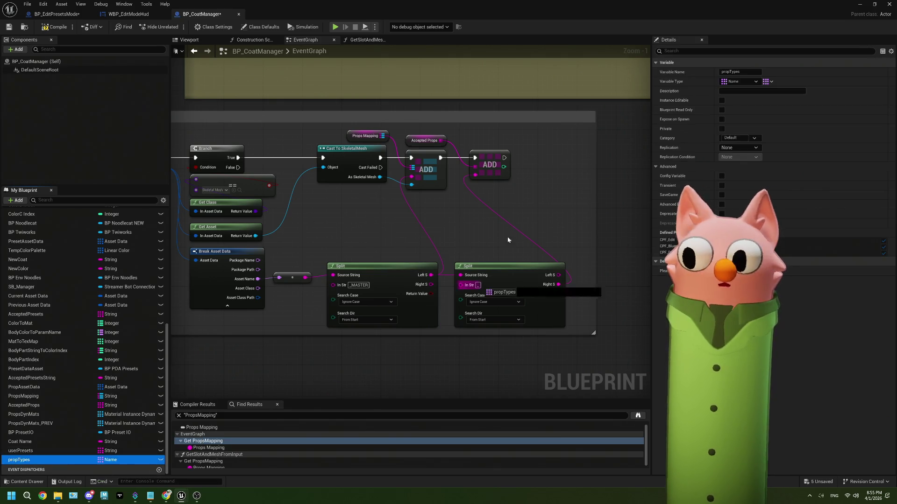
mouse_move(508, 240)
mouse_down()
mouse_move(512, 201)
mouse_move(497, 195)
mouse_up()
Step: Make the dropped propTypes node a getter, compile and save BP_CoatManager, and bring up ThePlan.txt
click(521, 211)
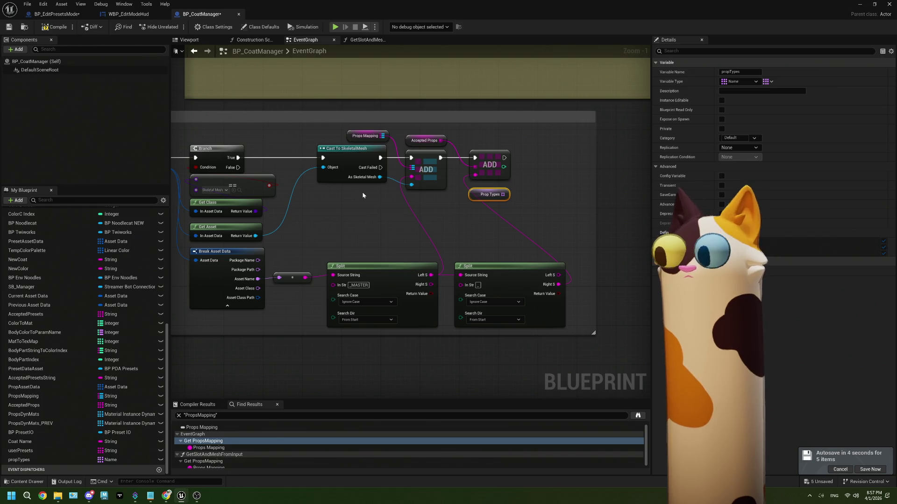
click(56, 27)
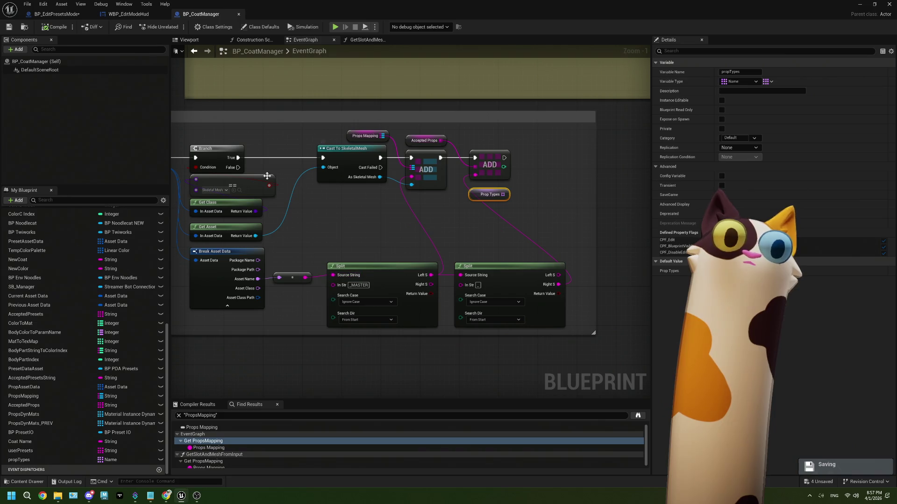
click(151, 496)
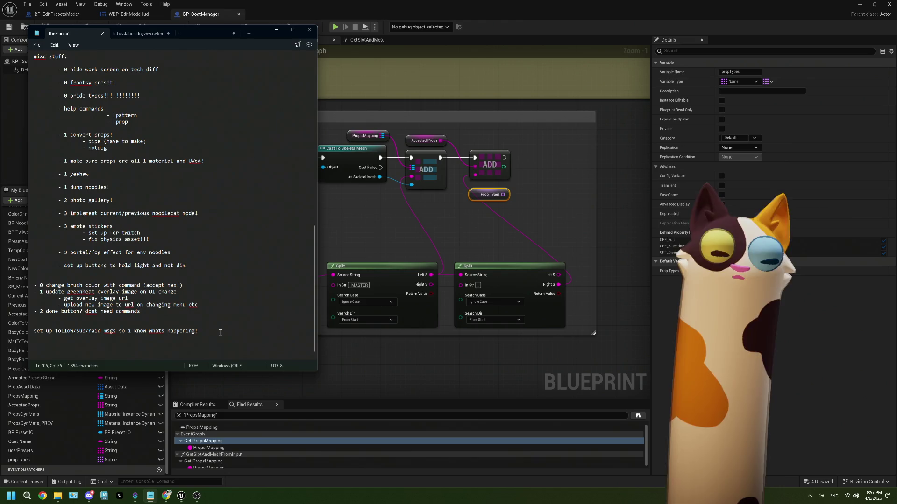
Step: Add a note: on edit mode redeem, send a Twitch msg to say enable greenheat or use commands
key(Return)
key(Return)
text(on )
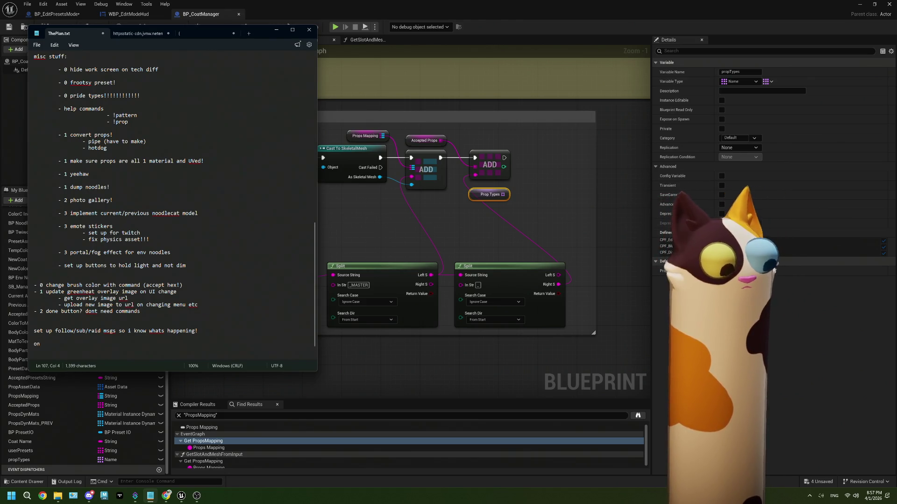
text(e)
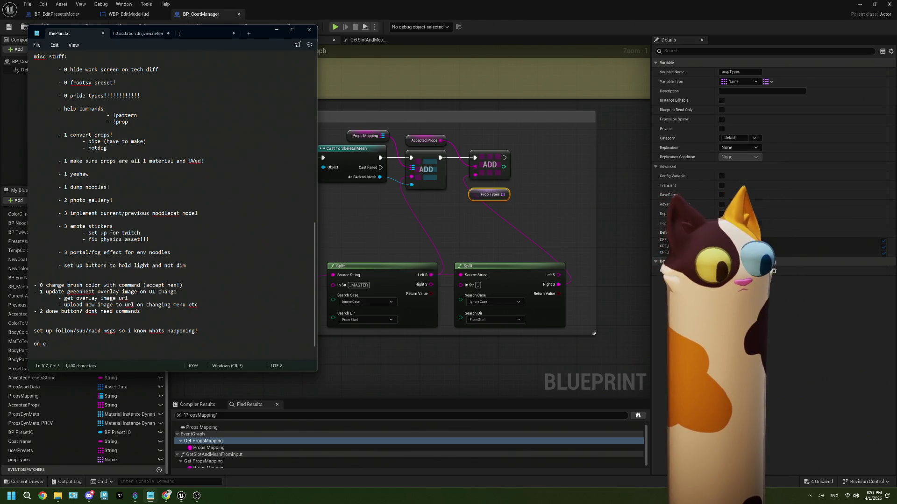
text(dit mode rede)
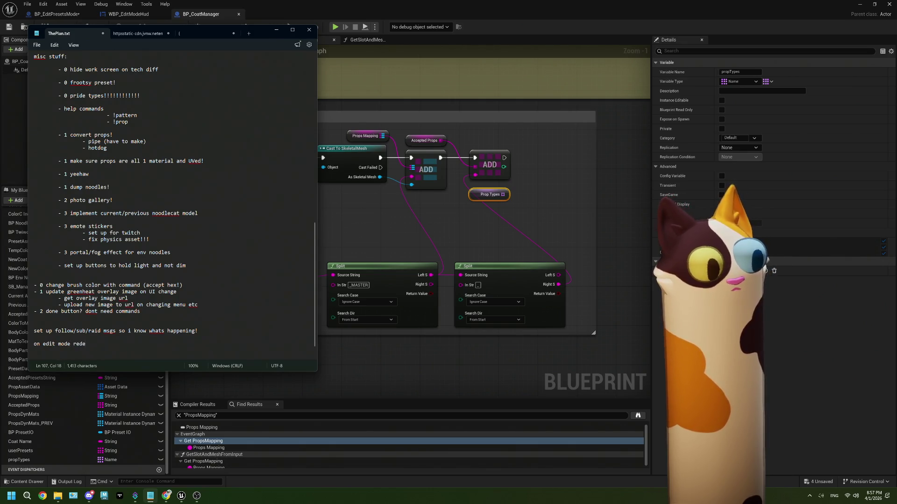
text(em, sen)
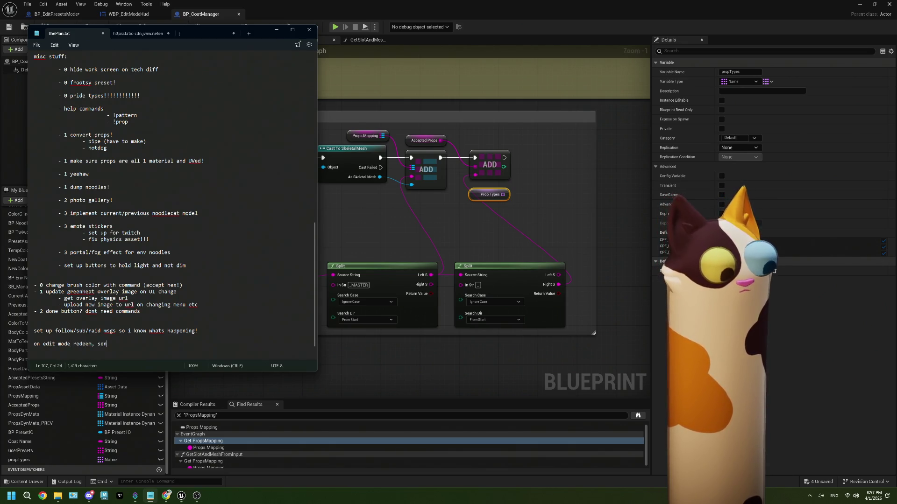
key(BackSpace)
key(BackSpace)
key(BackSpace)
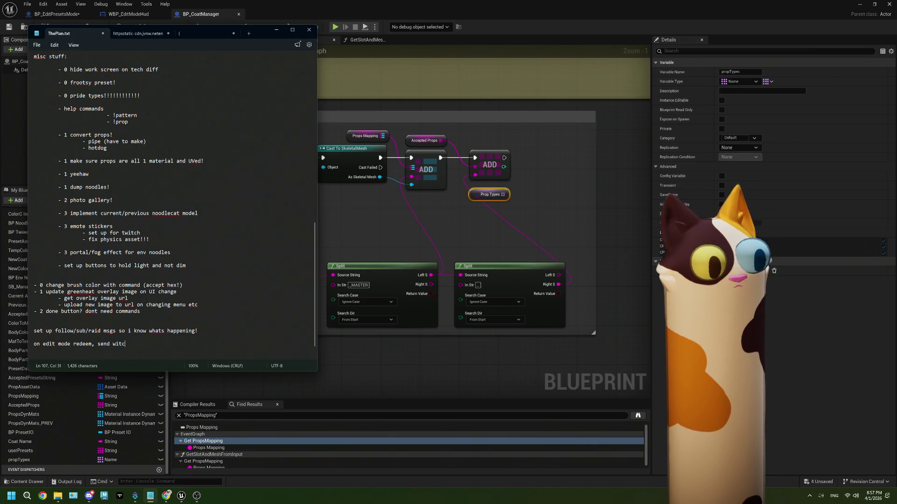
text(itch ms)
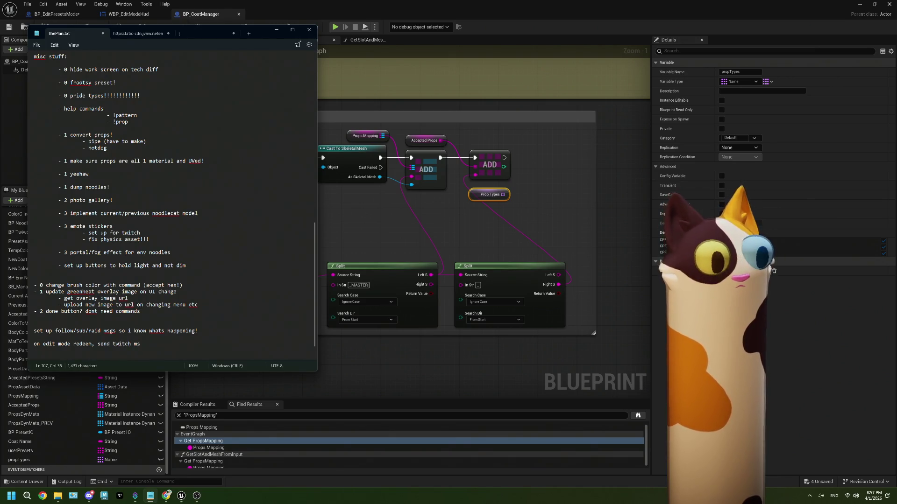
text(g to say)
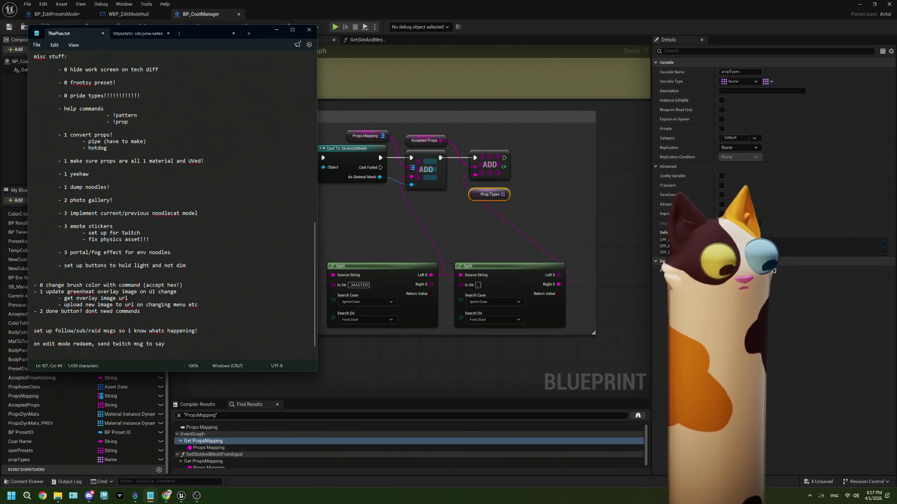
text( enable greenheat )
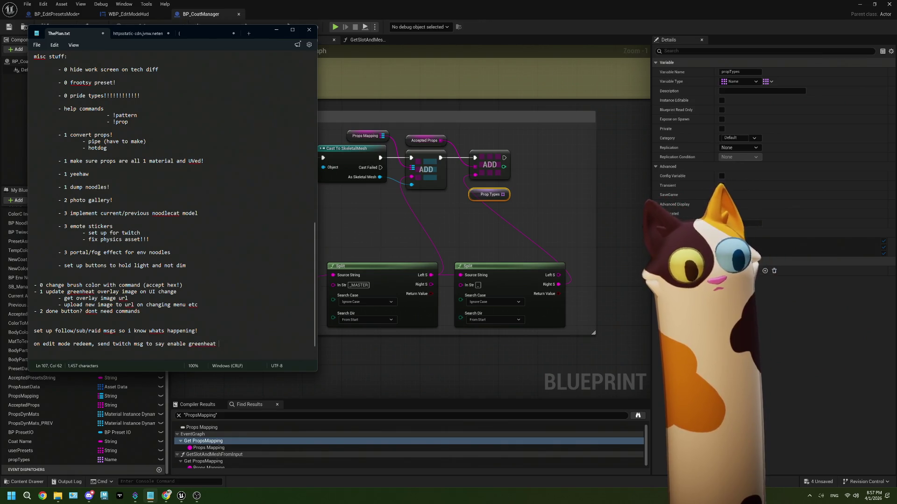
text(or use commands)
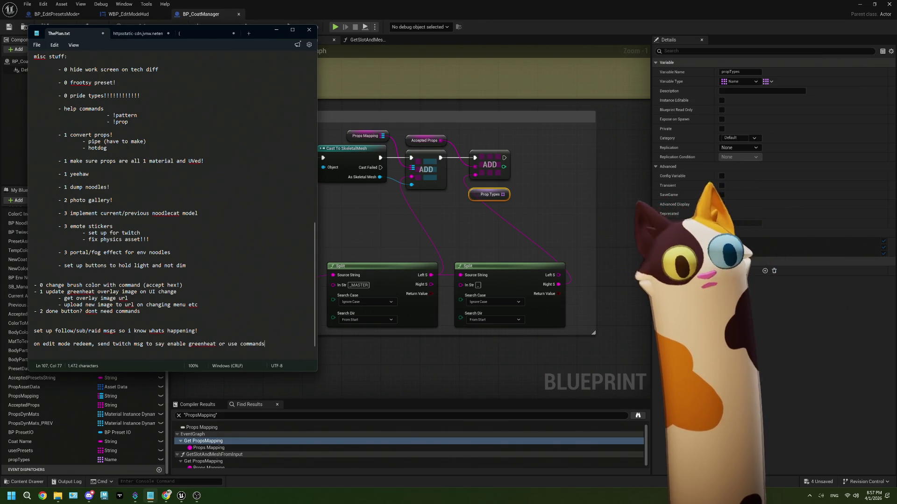
click(513, 433)
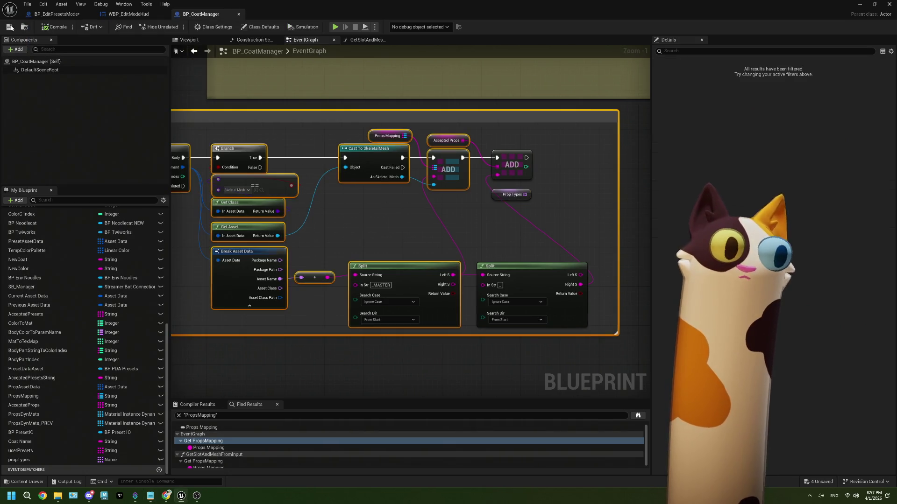
click(8, 27)
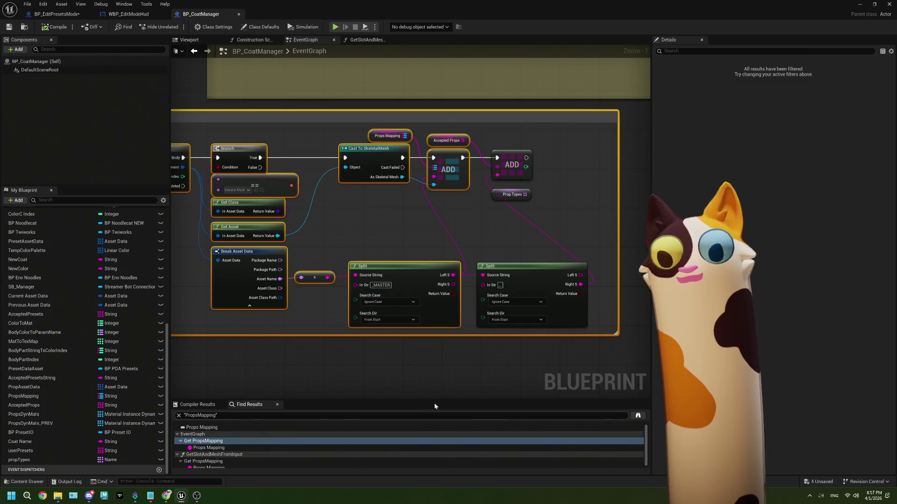
click(549, 357)
drag(549, 358, 480, 369)
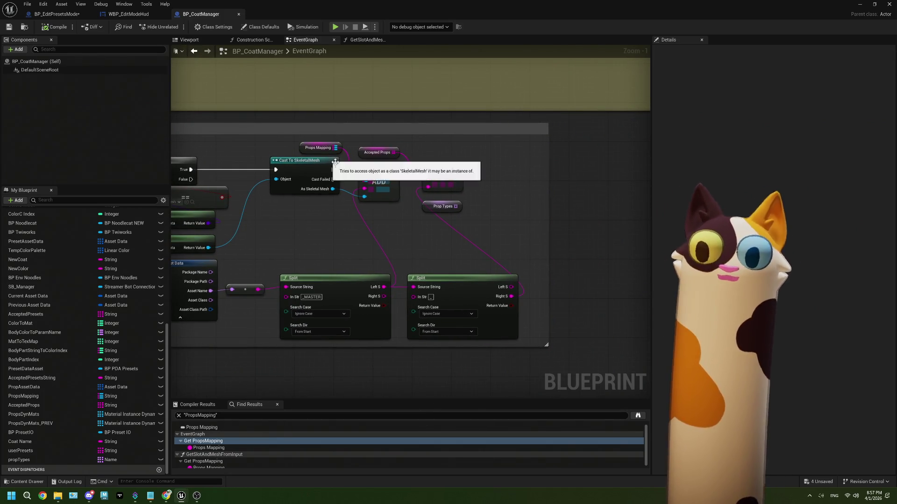
scroll(473, 226, down, 3)
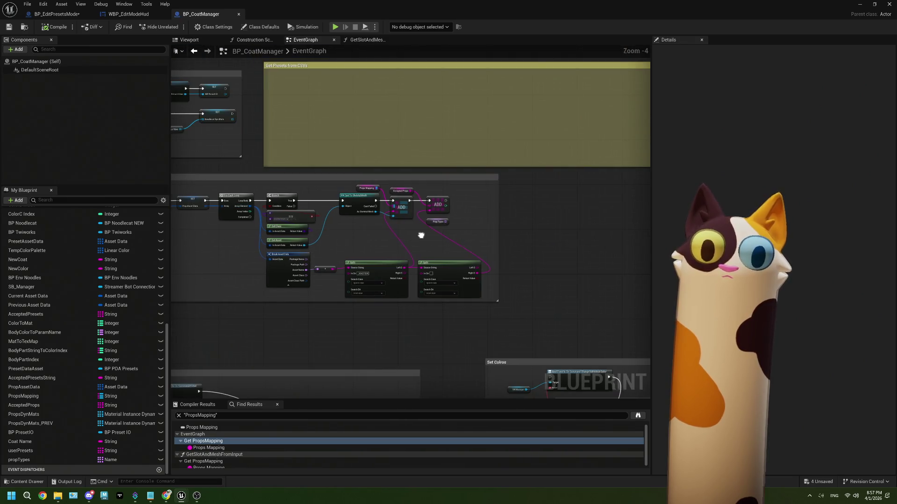
mouse_move(320, 246)
mouse_down()
mouse_move(260, 257)
mouse_move(311, 253)
mouse_up()
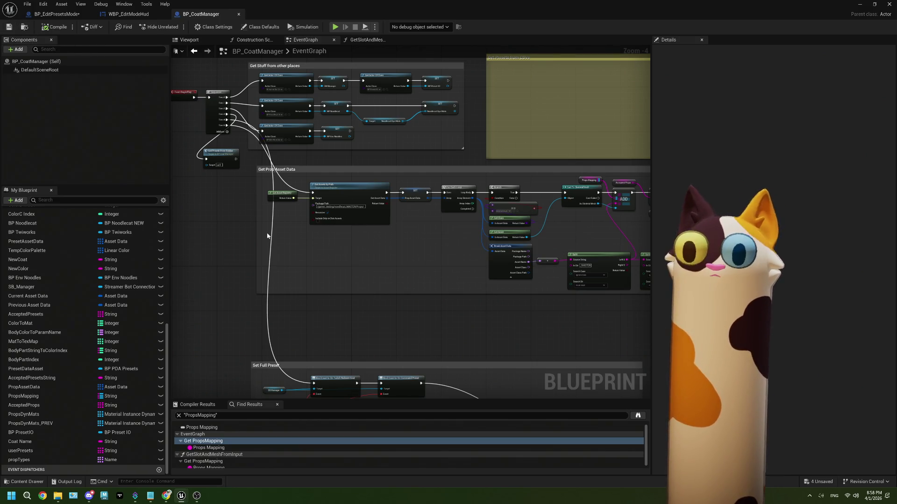
Step: Add an Add Unique node on the Prop Types array via an 'add un' search
drag(416, 234, 187, 219)
scroll(453, 228, up, 4)
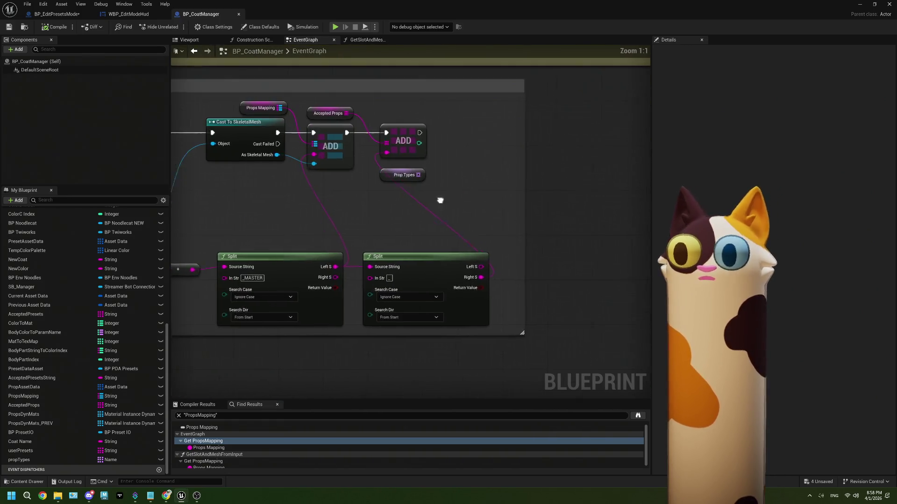
drag(454, 228, 410, 256)
drag(377, 207, 417, 197)
text(add uj)
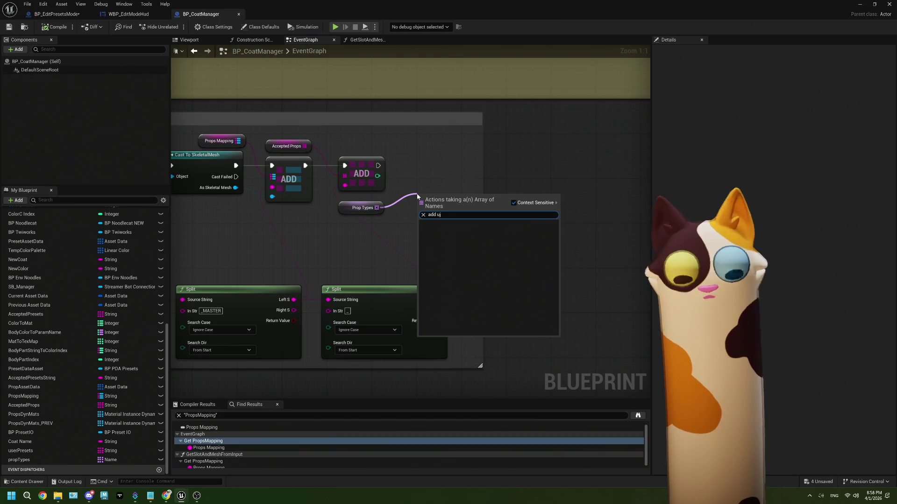
key(BackSpace)
text(n)
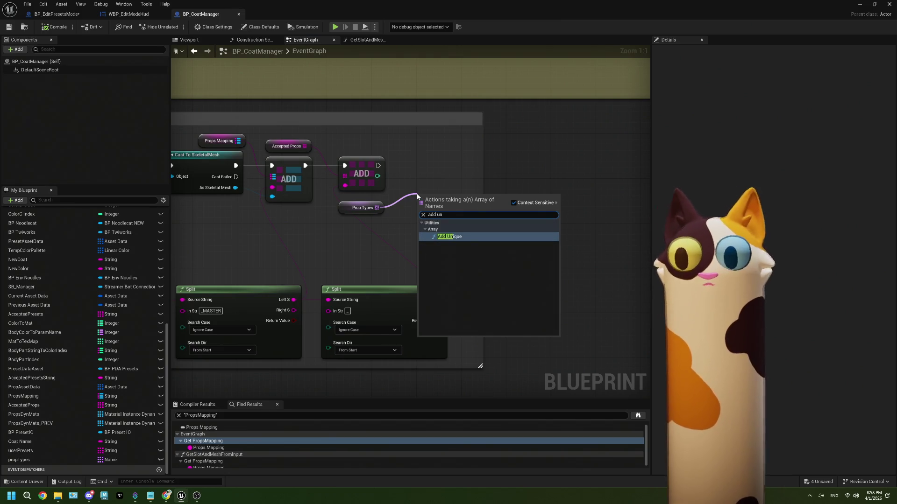
click(461, 240)
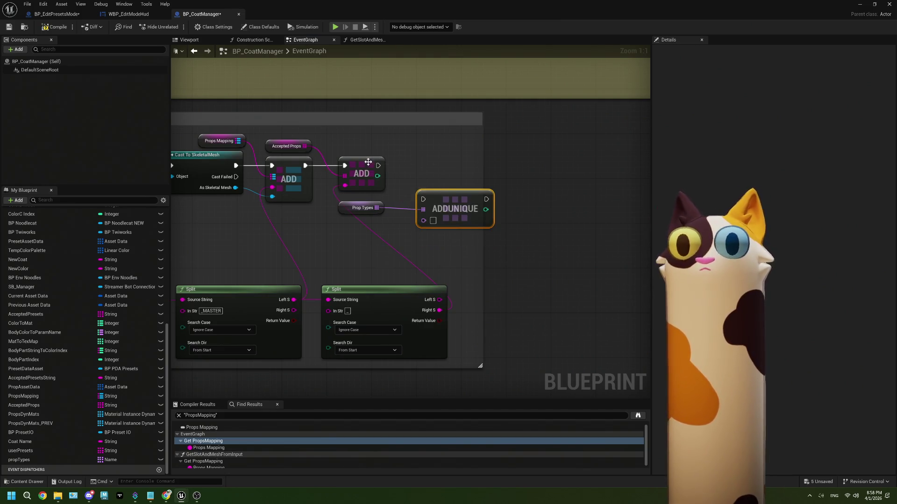
Step: Feed Split's left output into Add Unique and run it right after the ADD step
drag(438, 302, 424, 220)
mouse_move(377, 166)
mouse_down()
mouse_move(423, 199)
mouse_move(444, 171)
mouse_up()
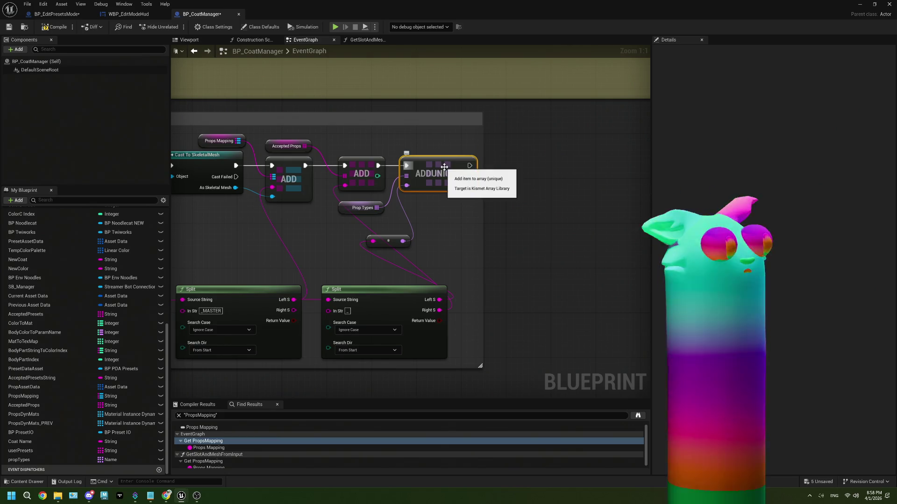
drag(407, 238, 379, 221)
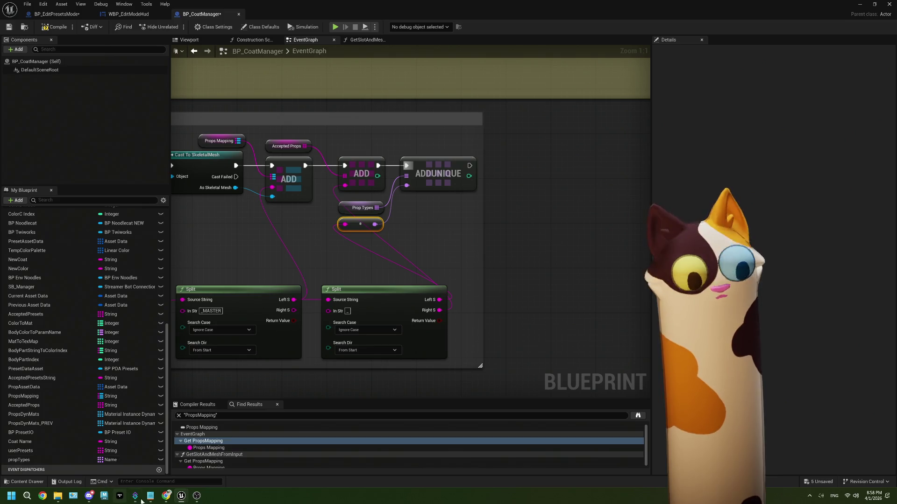
click(197, 495)
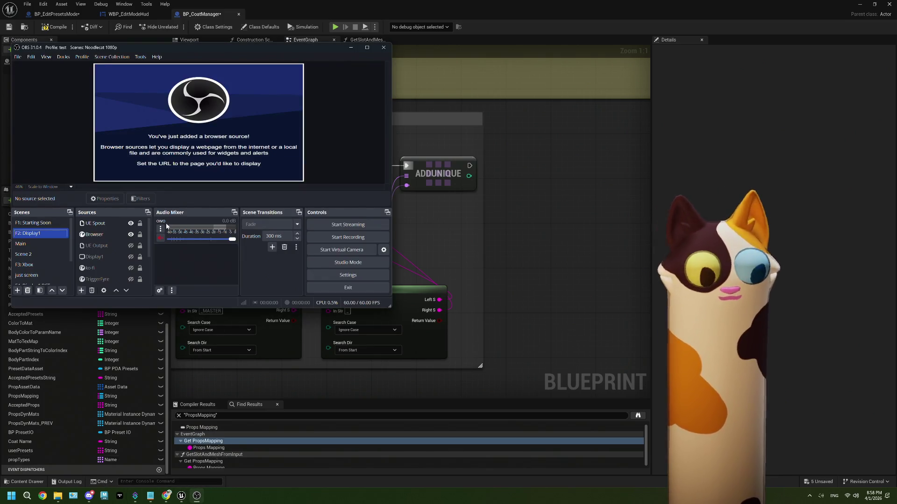
click(133, 248)
scroll(132, 249, down, 2)
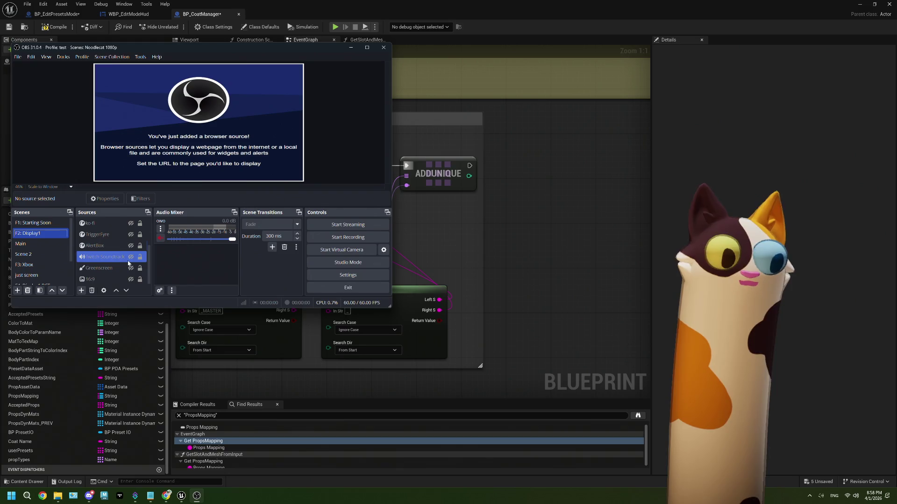
click(118, 246)
scroll(112, 256, up, 2)
click(104, 260)
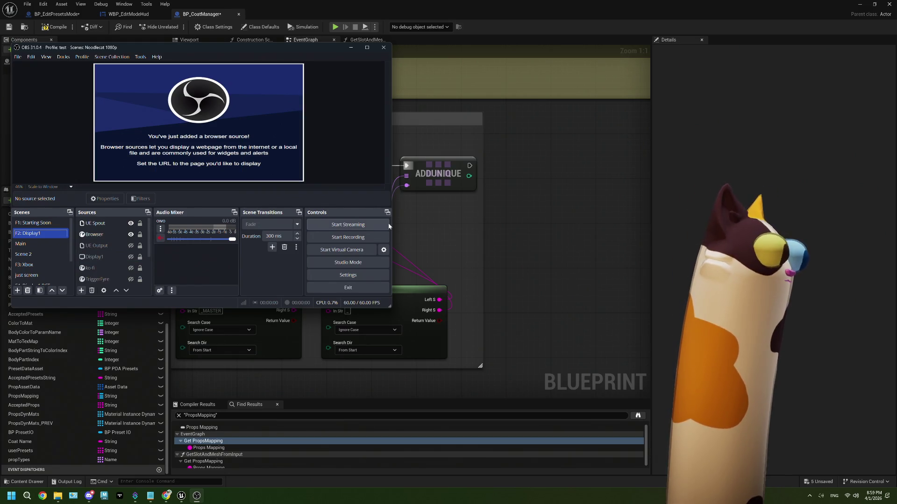
click(574, 167)
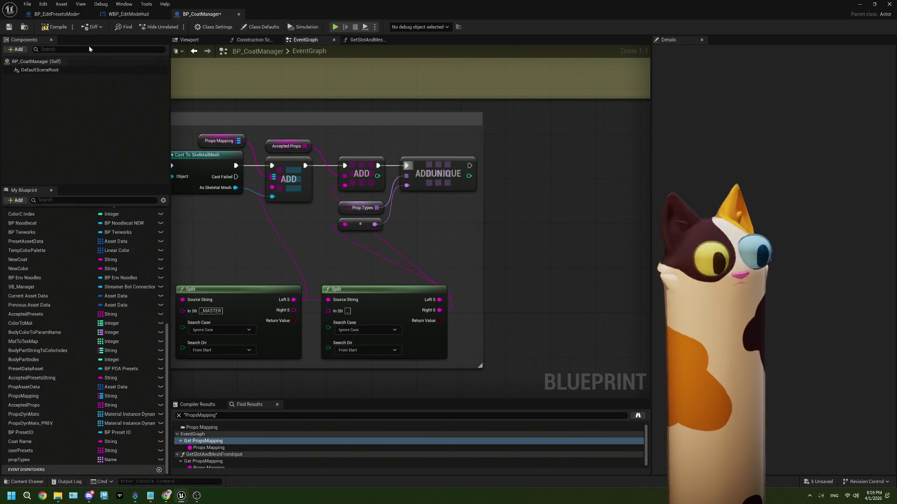
Step: Save BP_CoatManager and zoom out to view the whole event graph
click(10, 27)
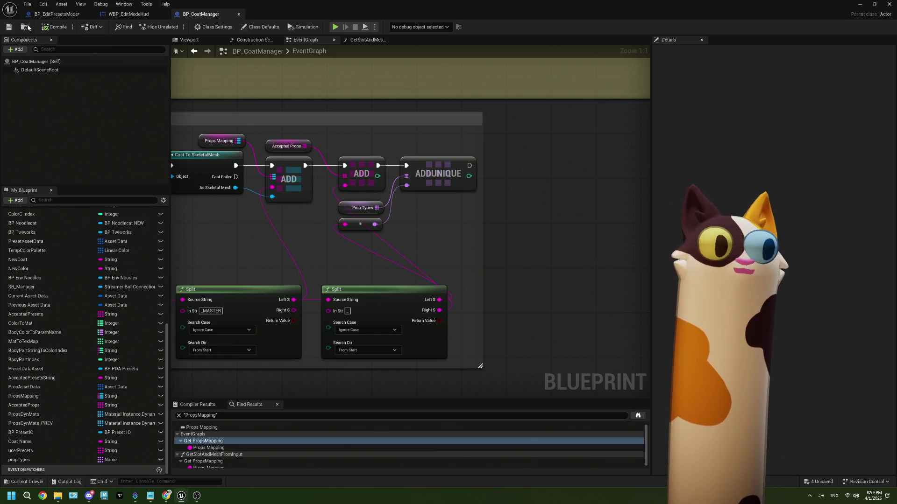
drag(556, 226, 537, 224)
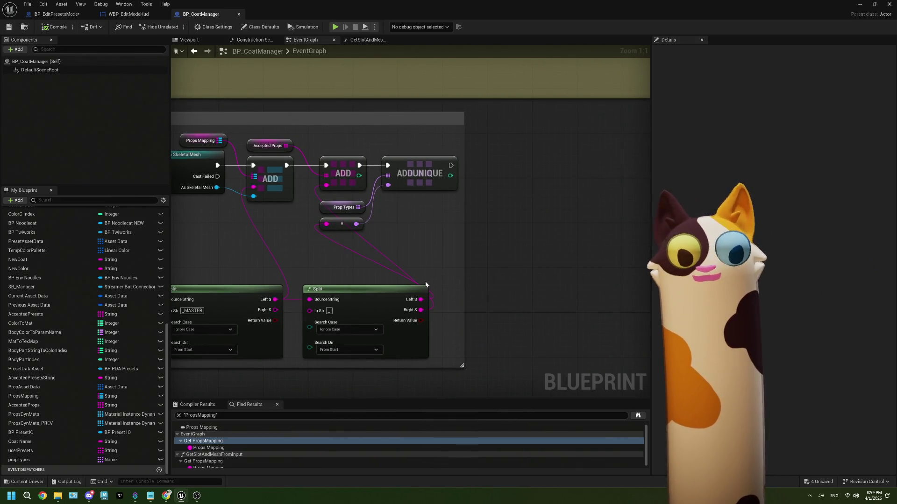
scroll(425, 282, down, 4)
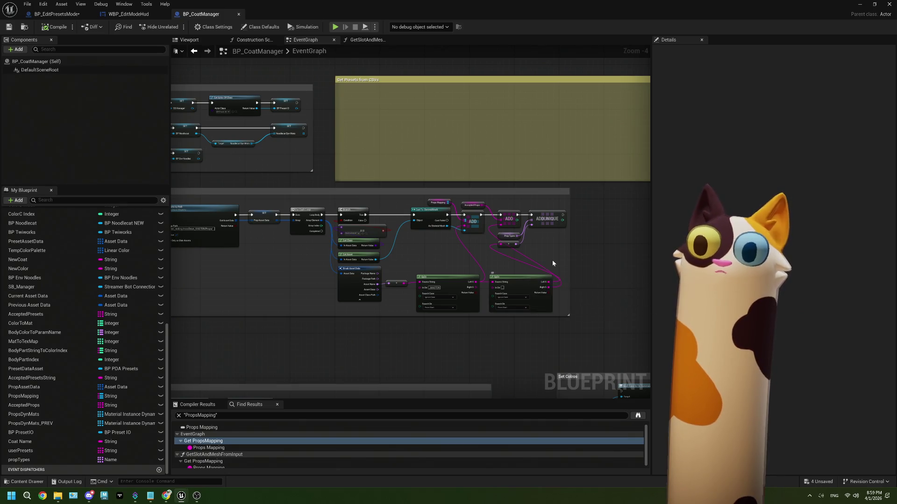
Step: Place a propTypes getter next to the first loop's Completed output
scroll(553, 261, up, 3)
scroll(552, 262, down, 2)
mouse_move(371, 205)
mouse_down()
mouse_move(402, 223)
mouse_move(285, 257)
mouse_up()
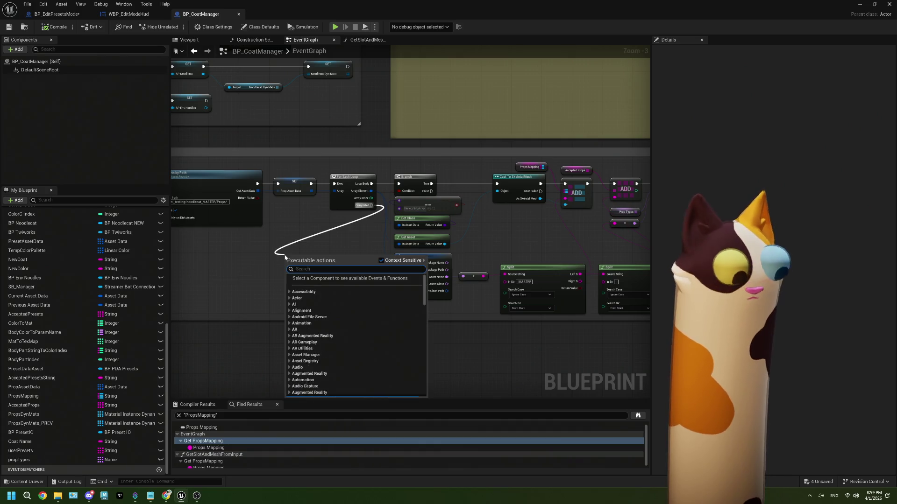
text(fore)
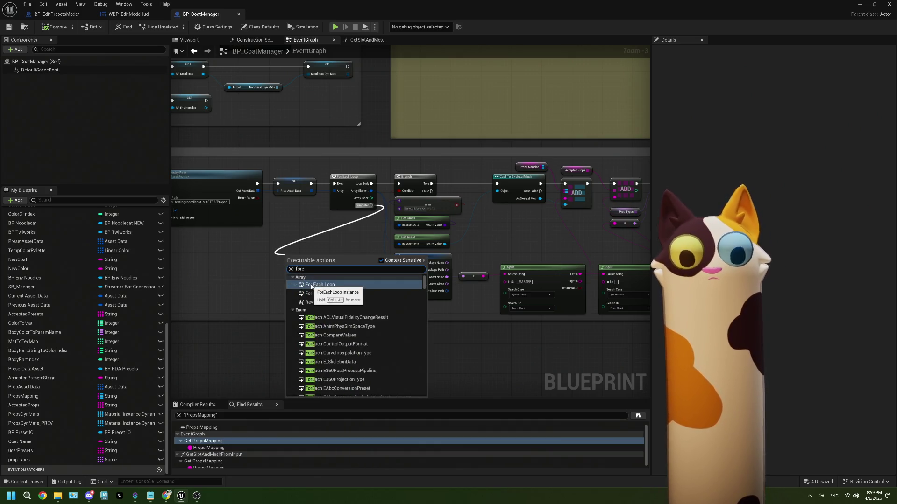
key(Escape)
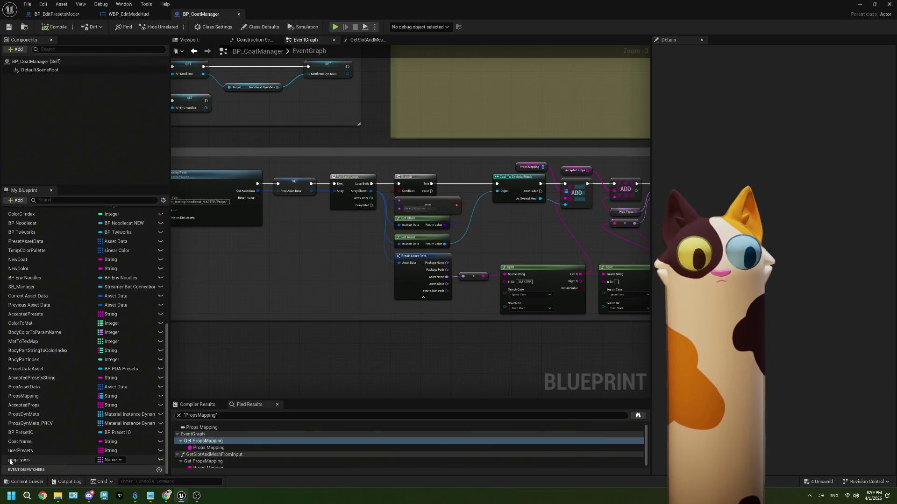
mouse_move(18, 460)
mouse_down()
mouse_move(243, 287)
mouse_move(269, 280)
mouse_up()
click(243, 287)
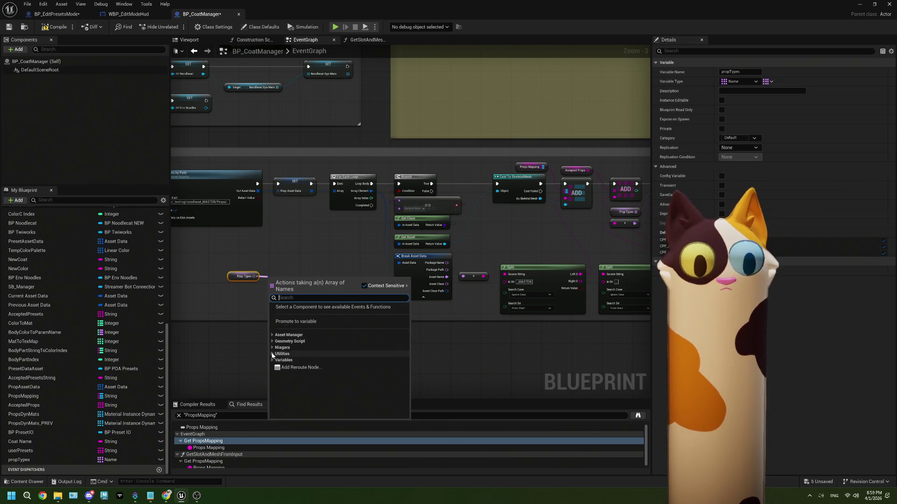
Step: Browse the Prop Types array actions and position the new For Each Loop
click(272, 354)
click(276, 360)
scroll(274, 357, down, 5)
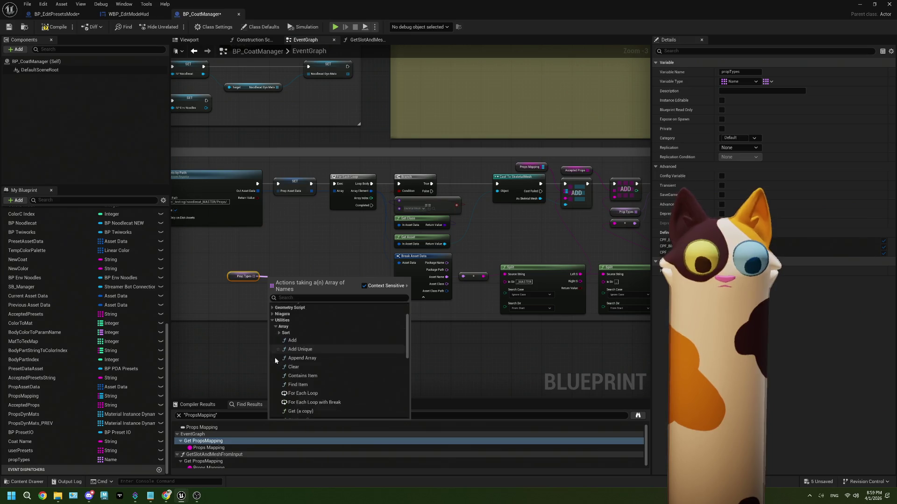
scroll(275, 361, down, 5)
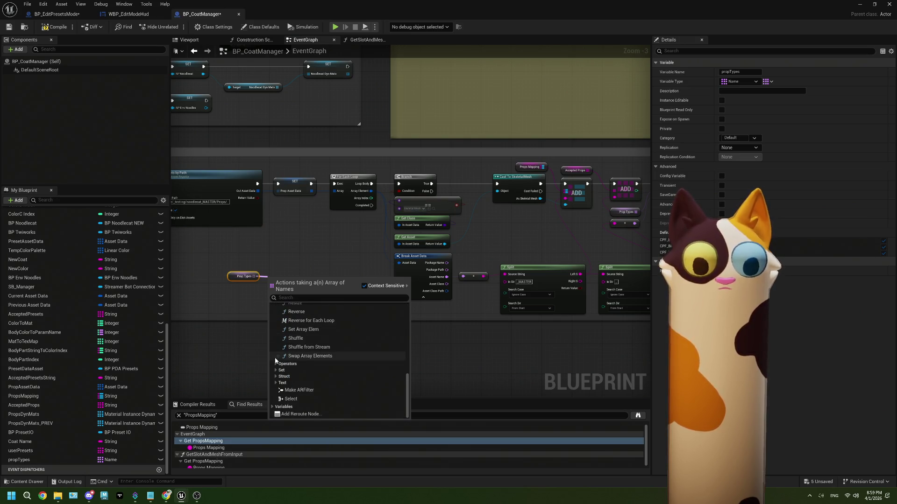
click(275, 364)
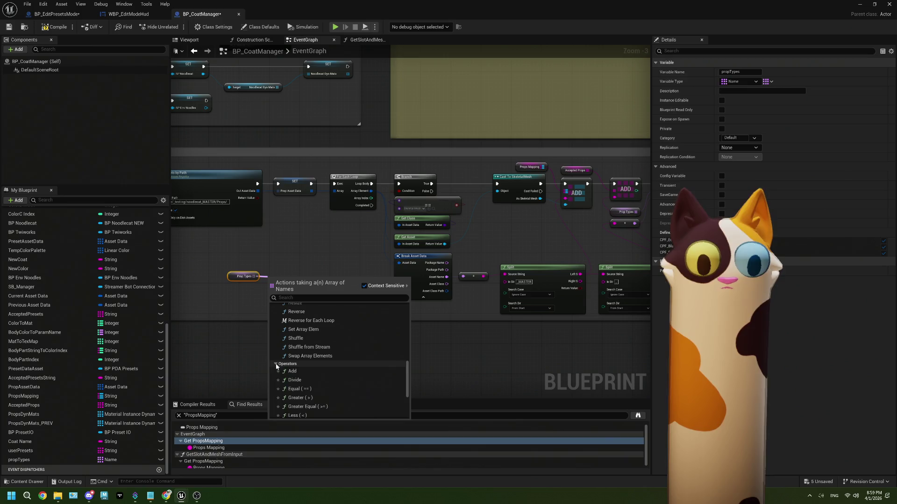
click(276, 364)
click(287, 247)
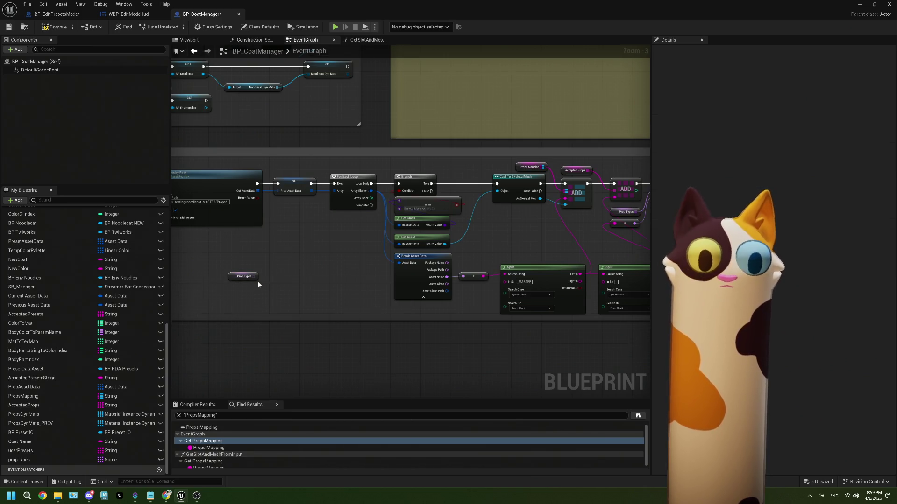
scroll(260, 282, up, 2)
drag(252, 274, 273, 277)
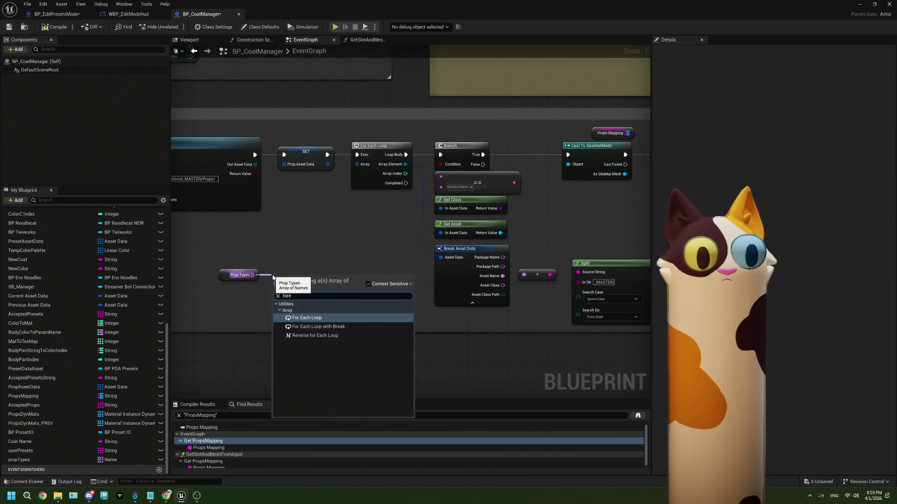
key(Escape)
drag(295, 280, 330, 258)
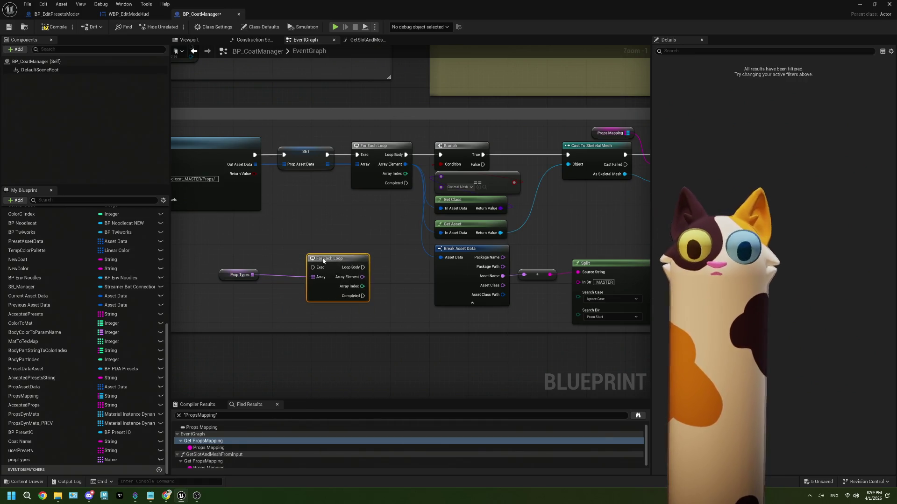
Step: Run the new For Each Loop after the first loop completes and add a Print String node
mouse_move(406, 183)
mouse_down()
mouse_move(320, 261)
mouse_move(283, 253)
mouse_move(354, 273)
mouse_up()
text(print)
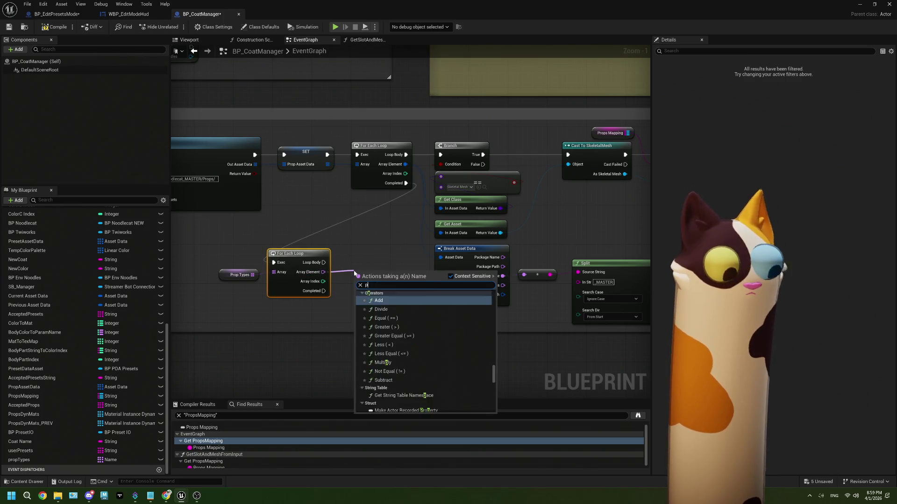
key(Return)
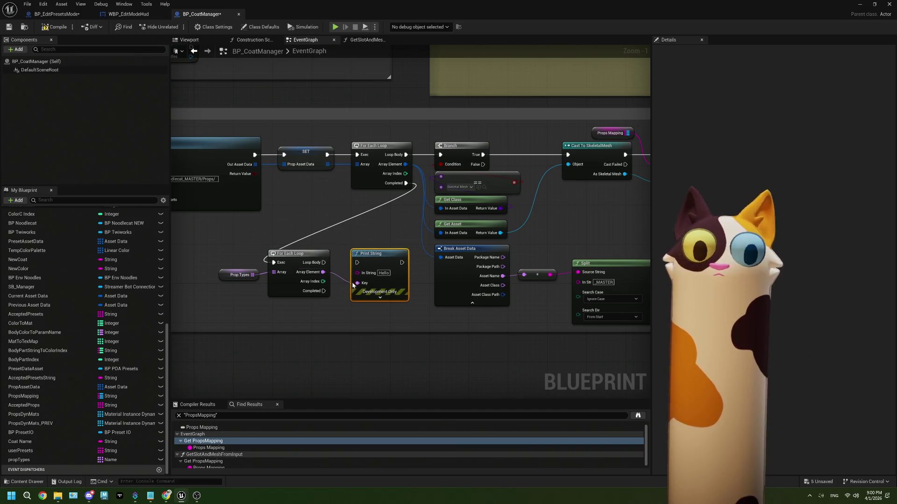
Step: Print each array element, converted to string, on every Loop Body iteration, and save
mouse_move(323, 272)
mouse_down()
mouse_move(354, 277)
mouse_move(381, 260)
mouse_move(338, 285)
mouse_move(344, 318)
mouse_up()
right_click(357, 282)
click(386, 313)
click(339, 256)
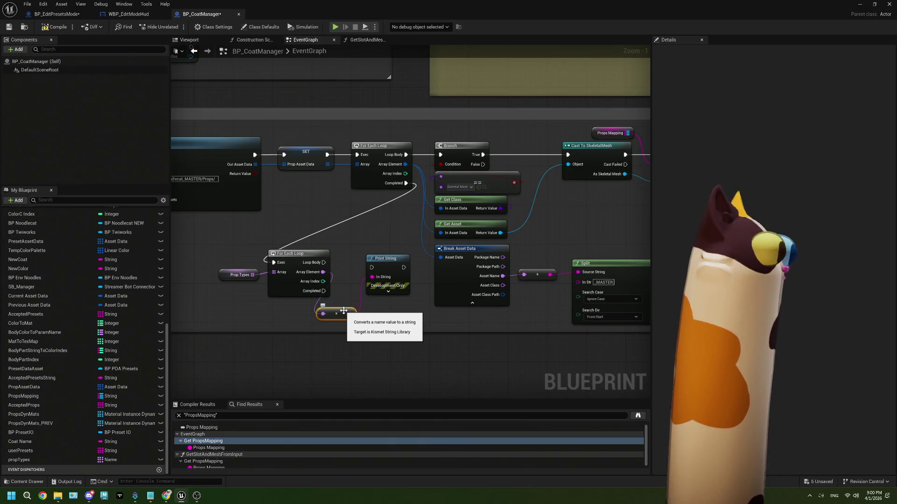
mouse_move(323, 263)
mouse_down()
mouse_move(372, 270)
mouse_move(413, 257)
mouse_up()
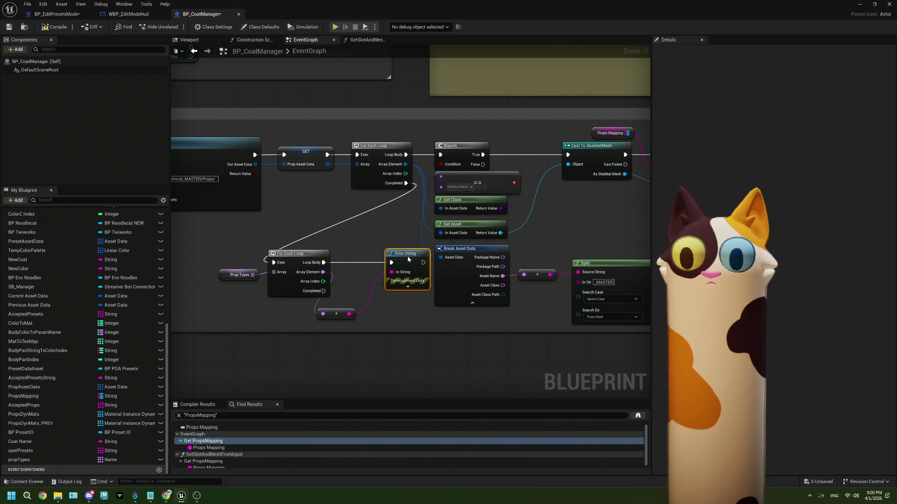
drag(339, 311, 360, 280)
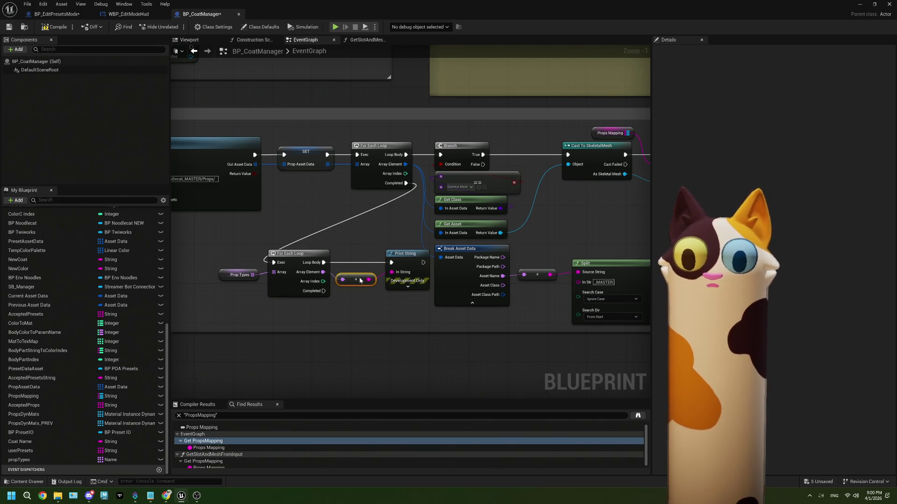
click(9, 27)
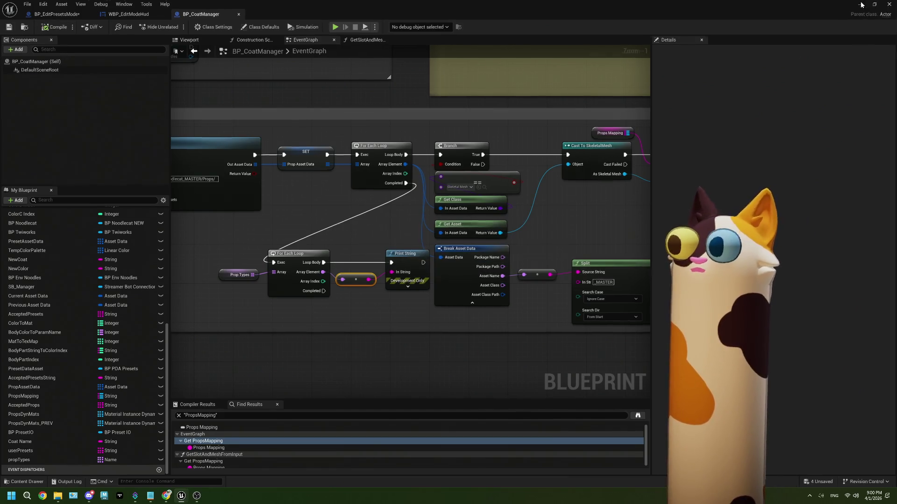
Step: Play-test the Noodlecat_Env level, which prints hat, glasses, neck and torso, then stop it
click(888, 5)
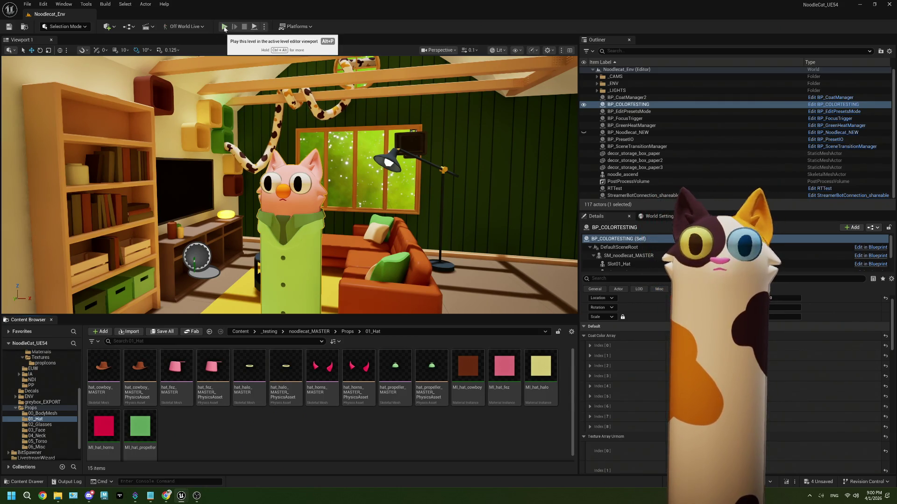
click(224, 28)
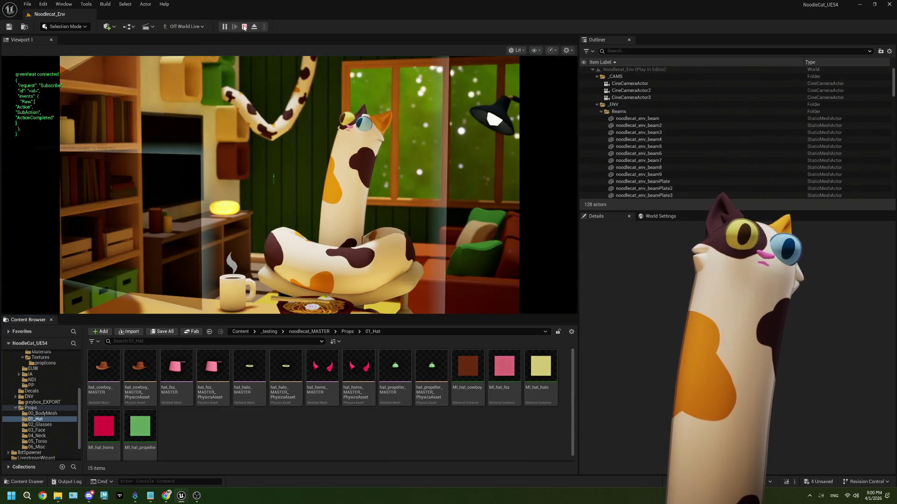
key(Escape)
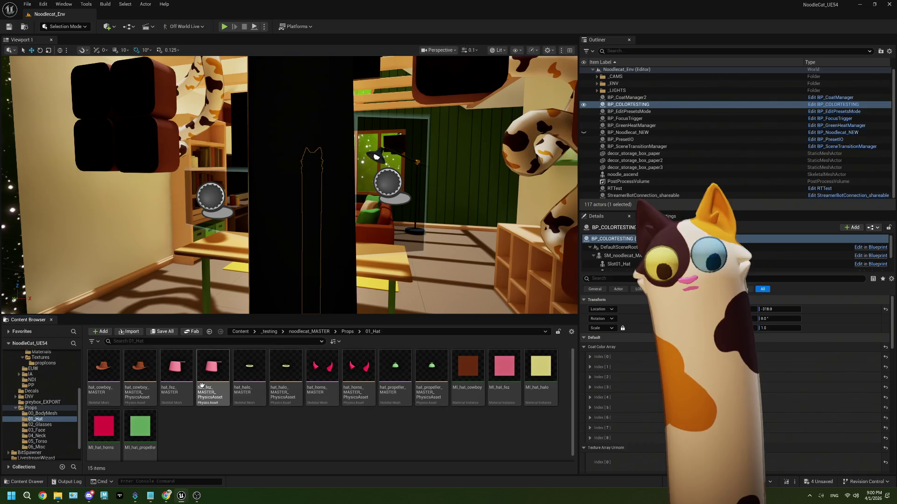
scroll(57, 423, up, 2)
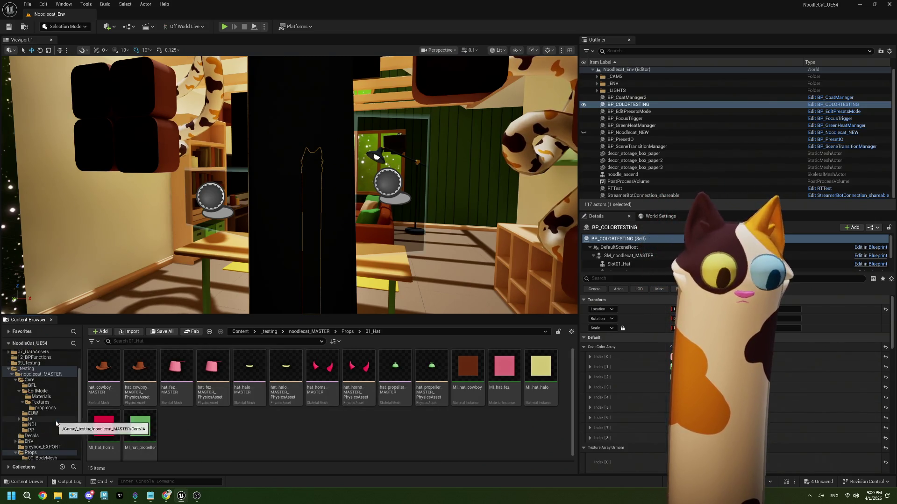
Step: Set Print String's Duration to 15 seconds in BP_CoatManager and save the blueprint
mouse_move(181, 497)
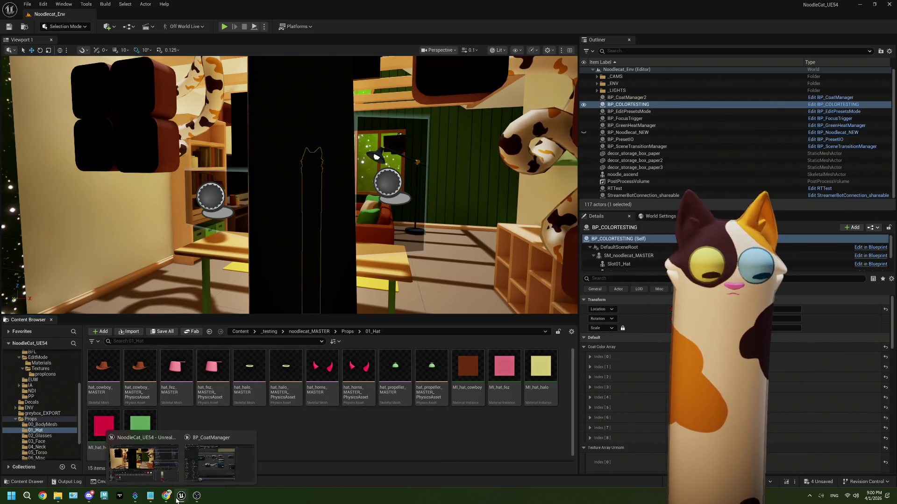
click(212, 472)
click(410, 287)
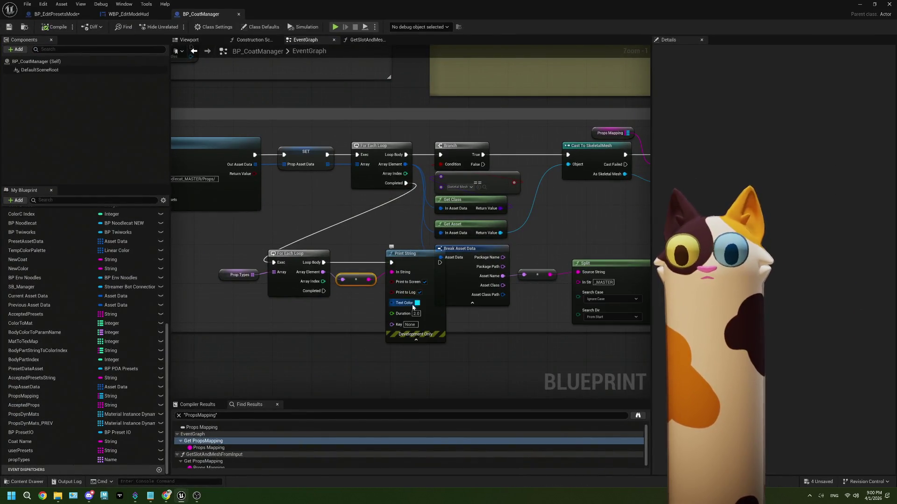
text(15)
key(Return)
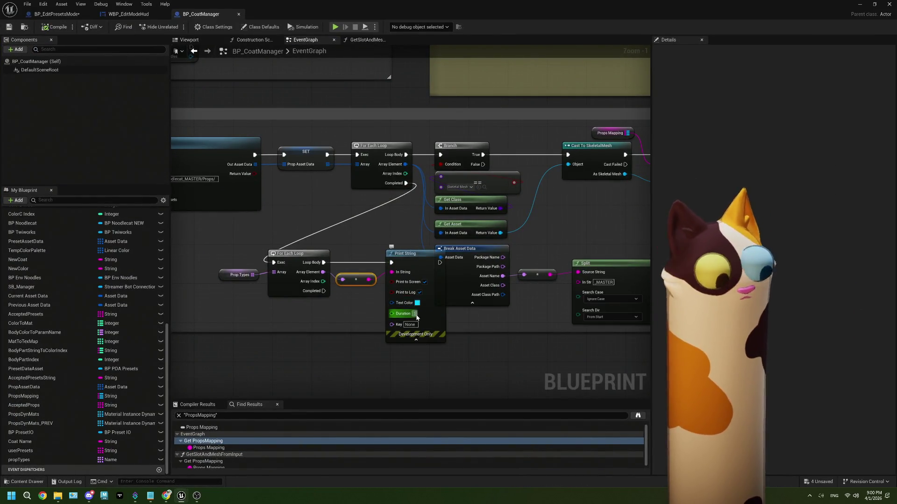
click(404, 385)
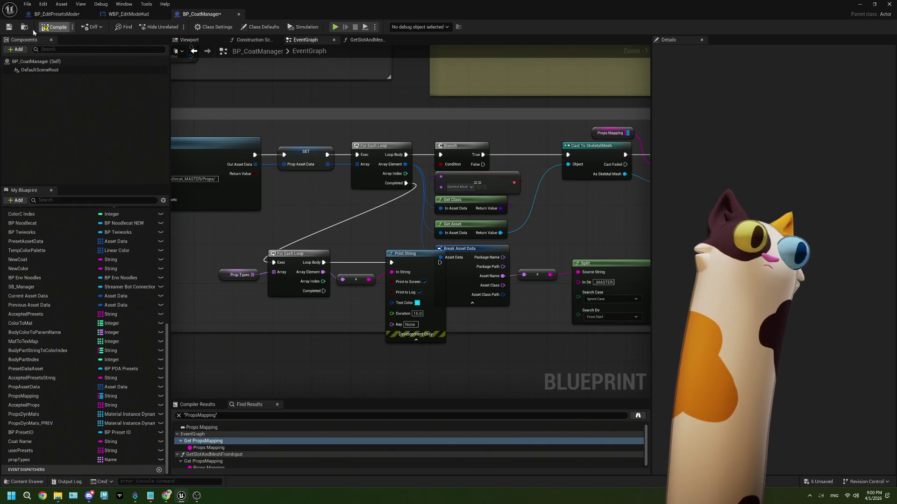
click(8, 26)
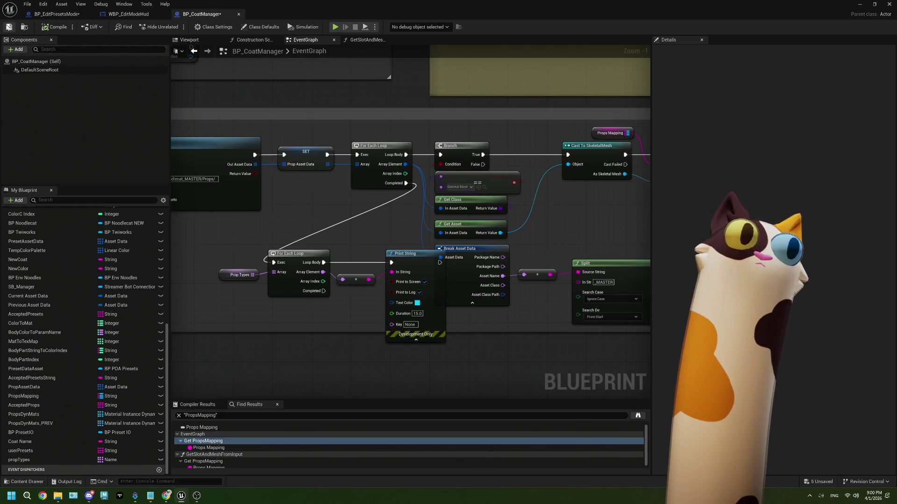
Step: Run a play test showing hat, glasses, neck and torso, then stop it
click(860, 4)
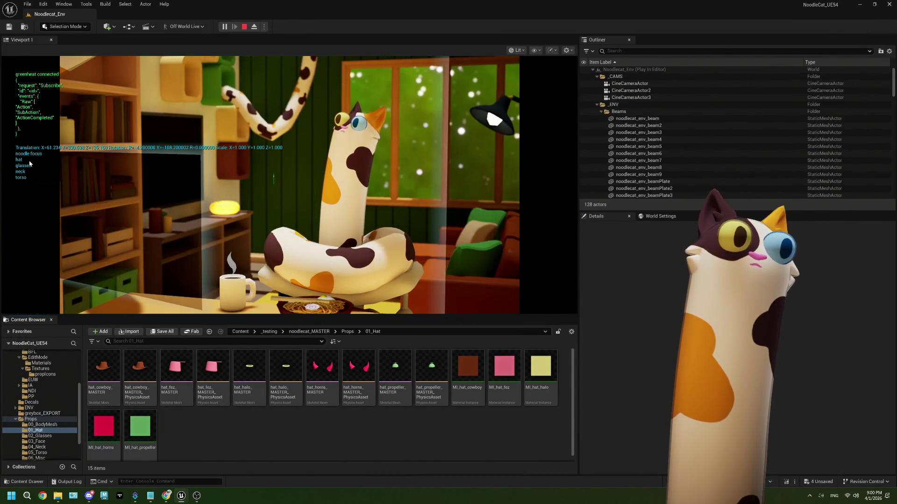
click(245, 27)
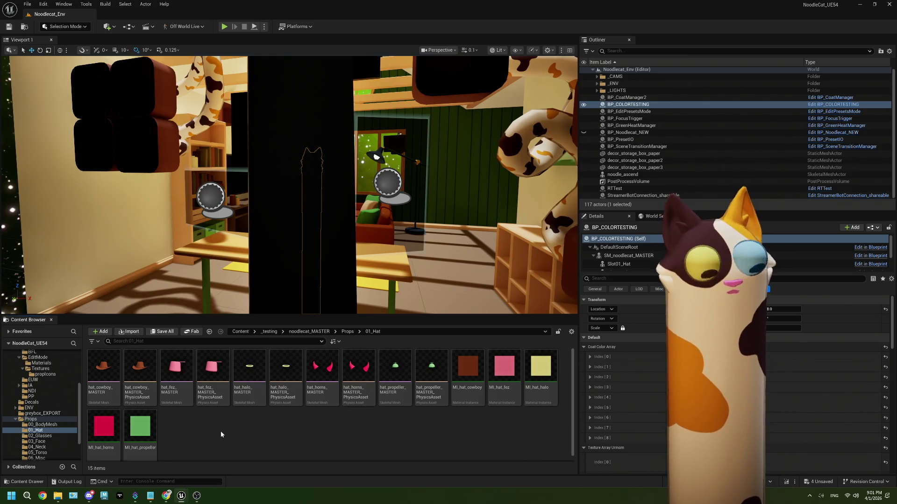
scroll(60, 436, up, 3)
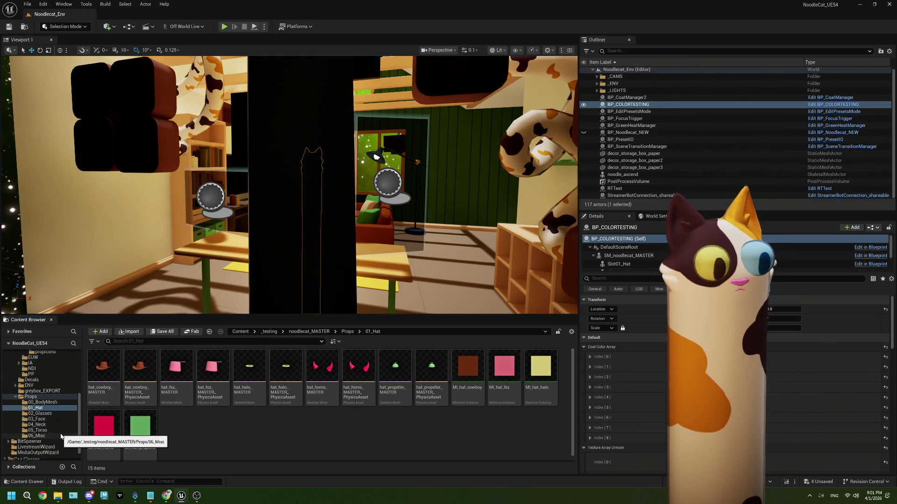
Step: In Core > EditMode, change BP_EditPresetsMode's SET node Prop Type to hat and compile
scroll(49, 407, up, 3)
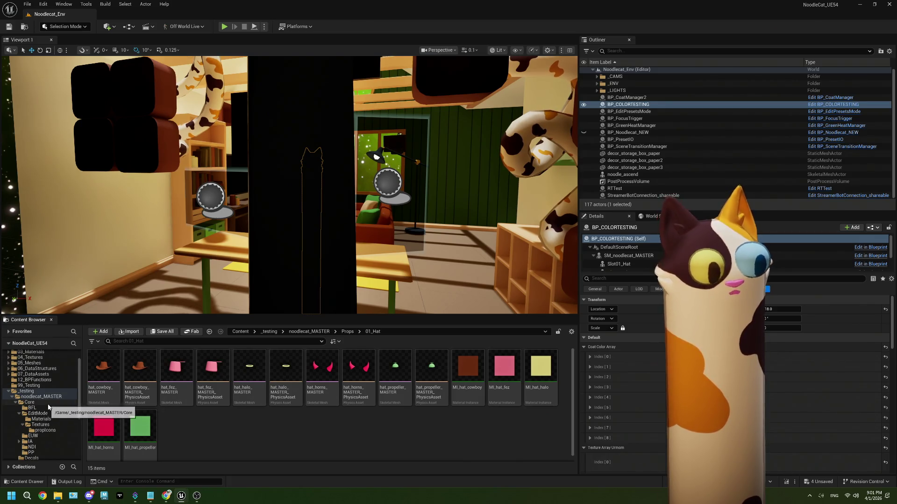
click(38, 413)
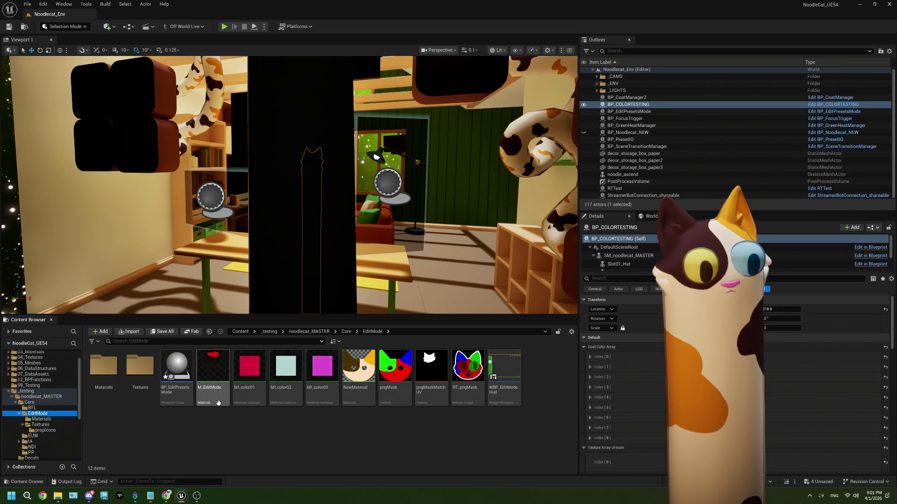
double_click(186, 377)
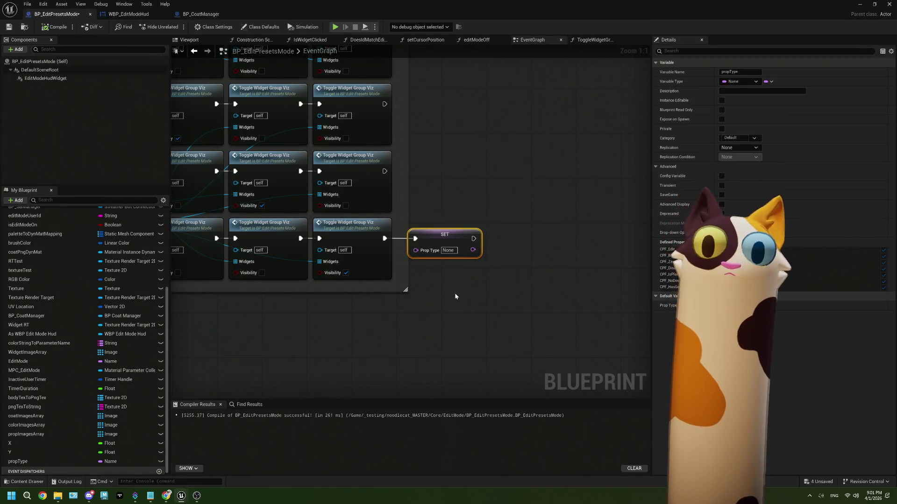
click(420, 262)
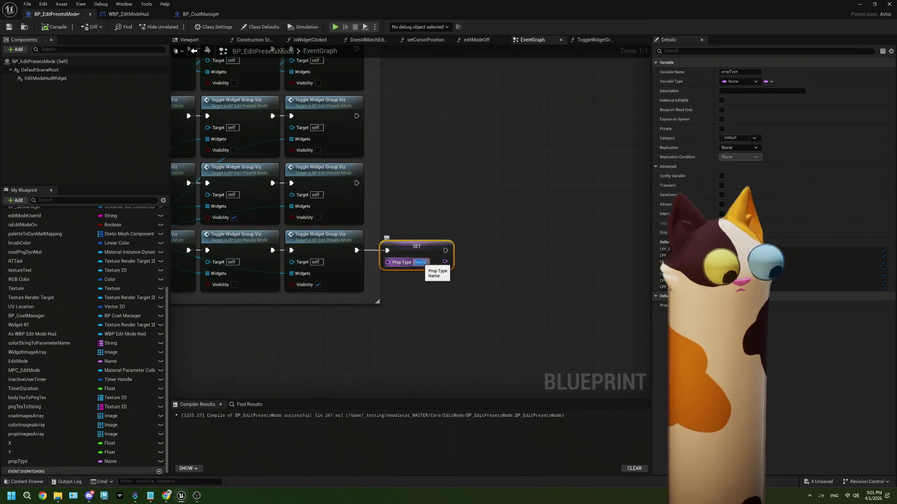
text(hat)
click(431, 286)
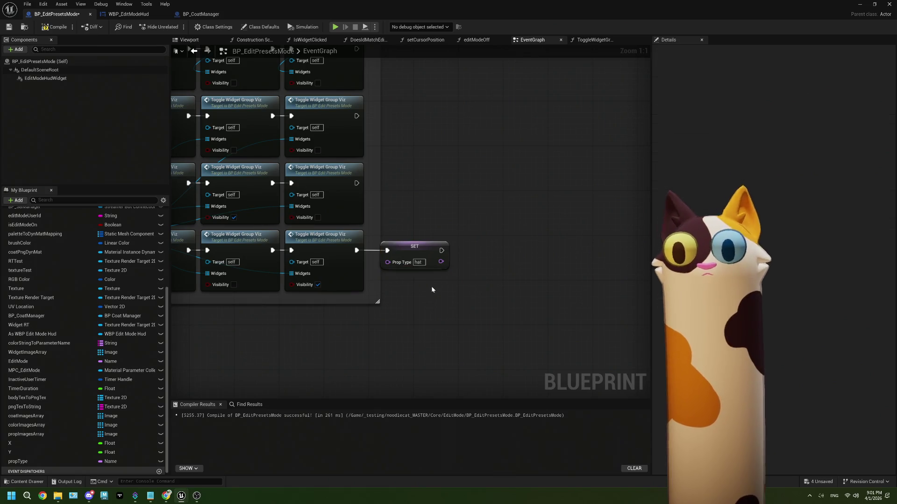
click(53, 27)
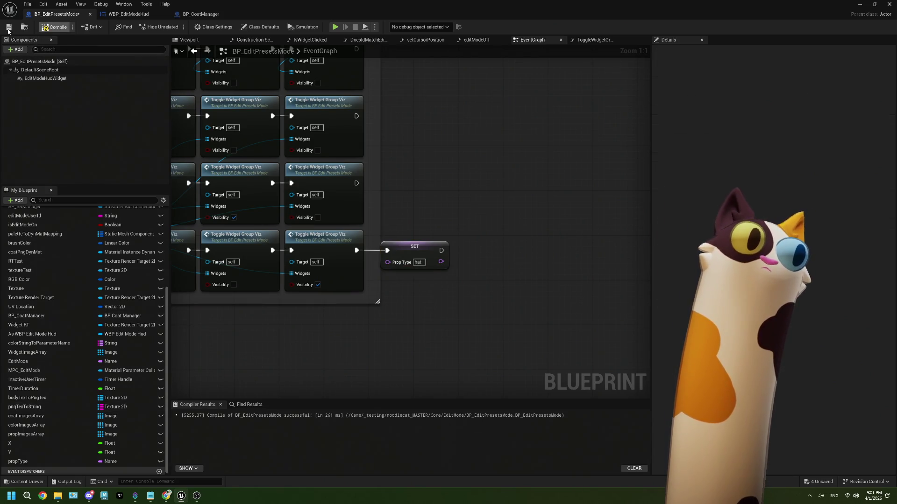
scroll(372, 265, down, 5)
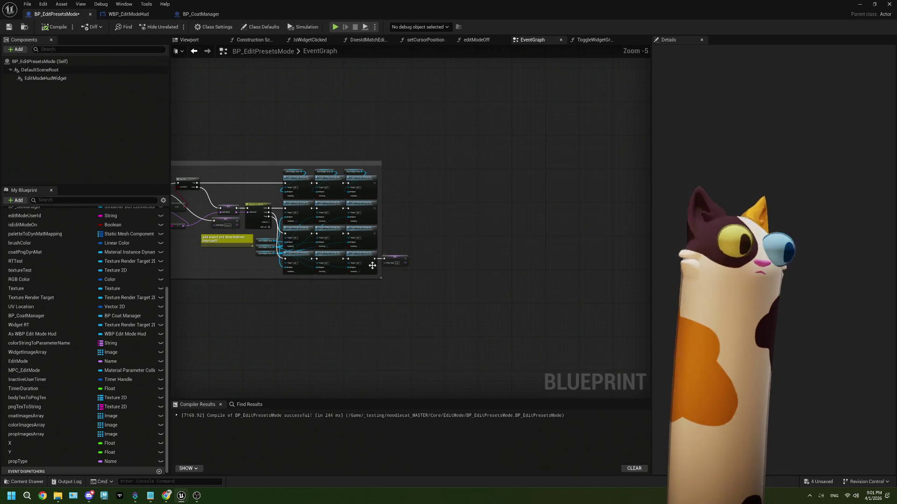
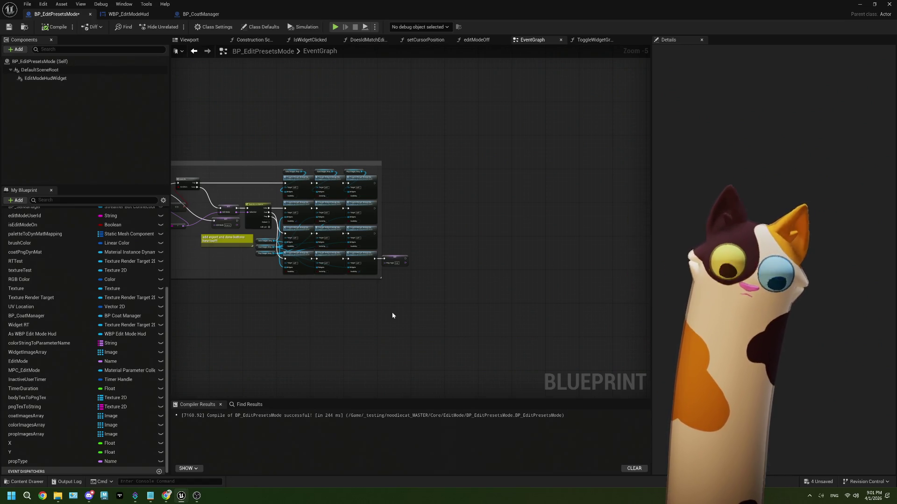
Step: Zoom and pan the EventGraph to frame the Is Widget Clicked and Switch on Name nodes
scroll(403, 271, up, 4)
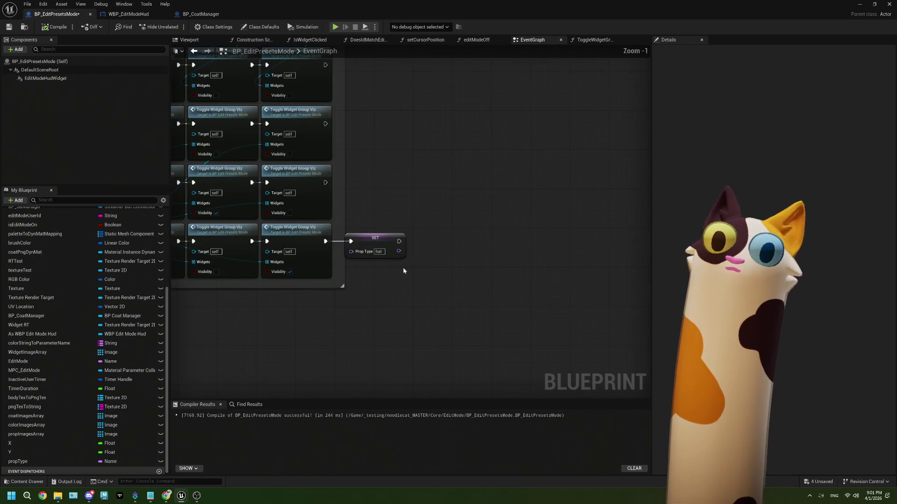
scroll(377, 270, down, 4)
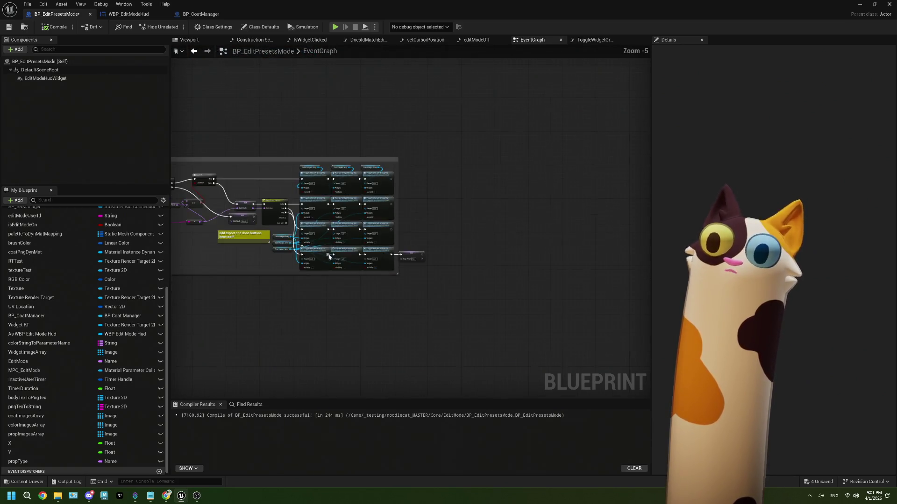
scroll(387, 257, up, 5)
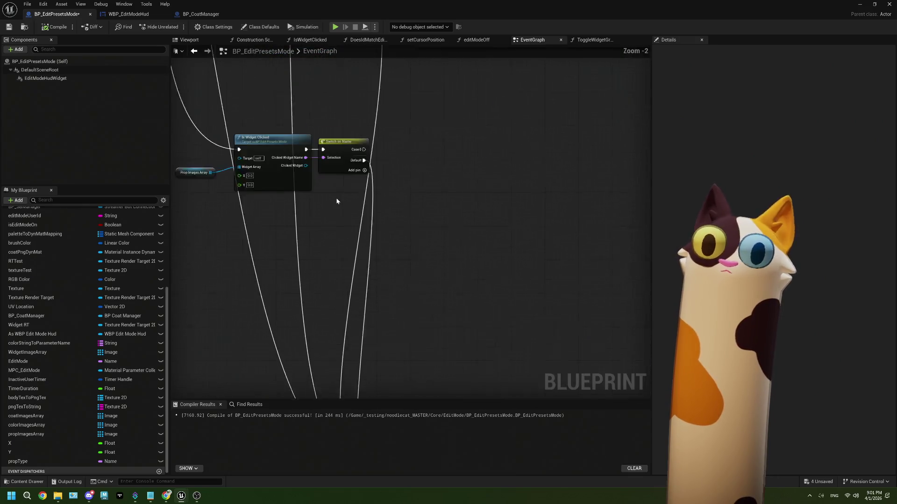
drag(377, 205, 331, 220)
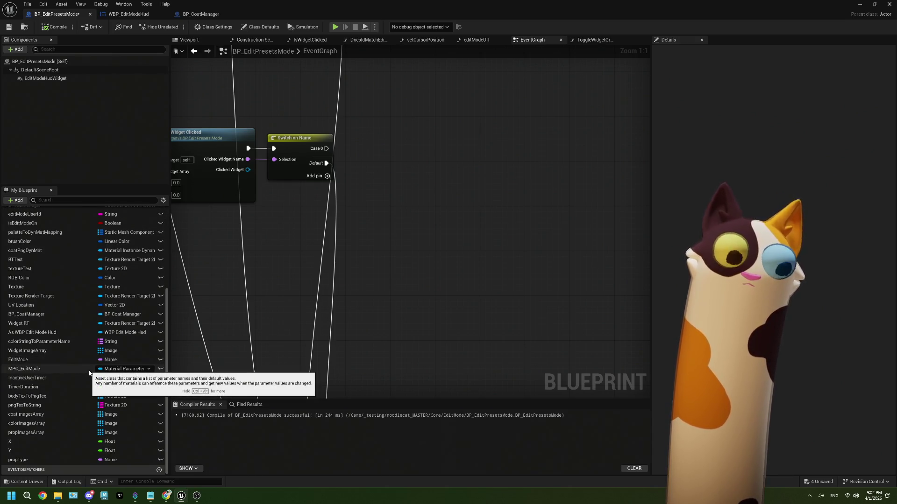
Step: Save the BP_EditPresetsMode blueprint with Ctrl+S
scroll(89, 373, up, 4)
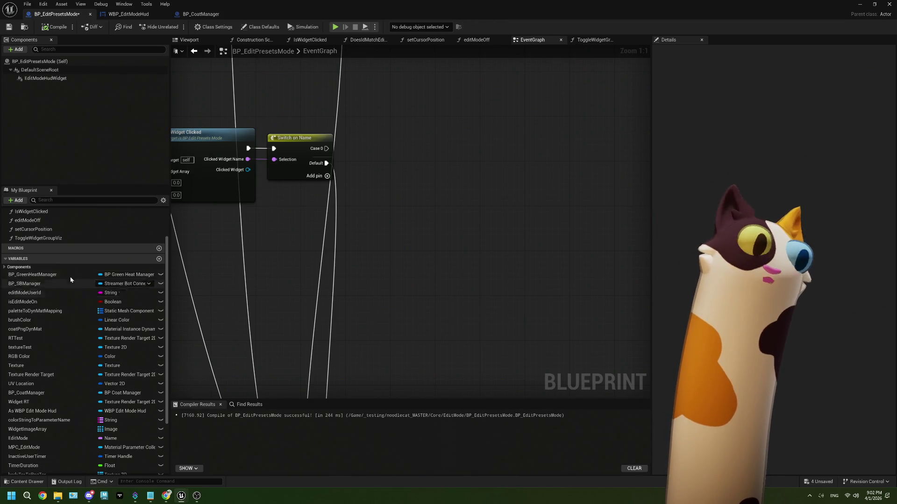
key(ctrl+s)
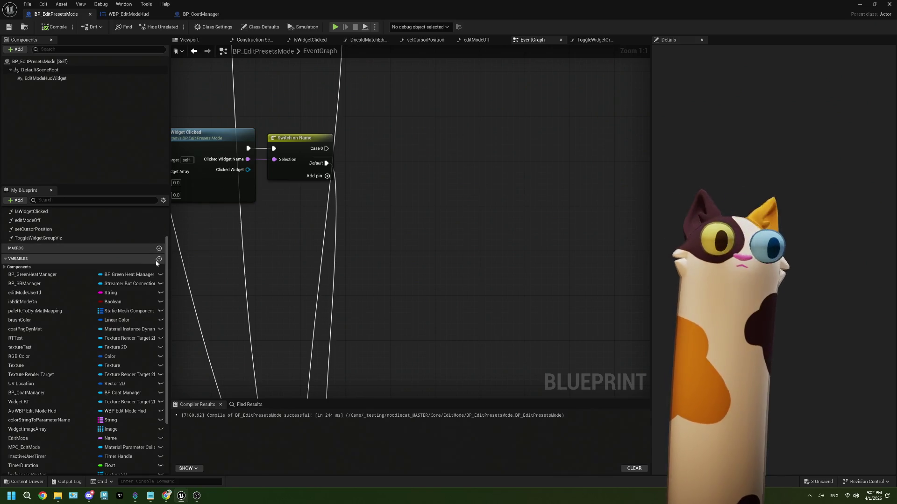
scroll(340, 248, down, 2)
scroll(384, 251, up, 2)
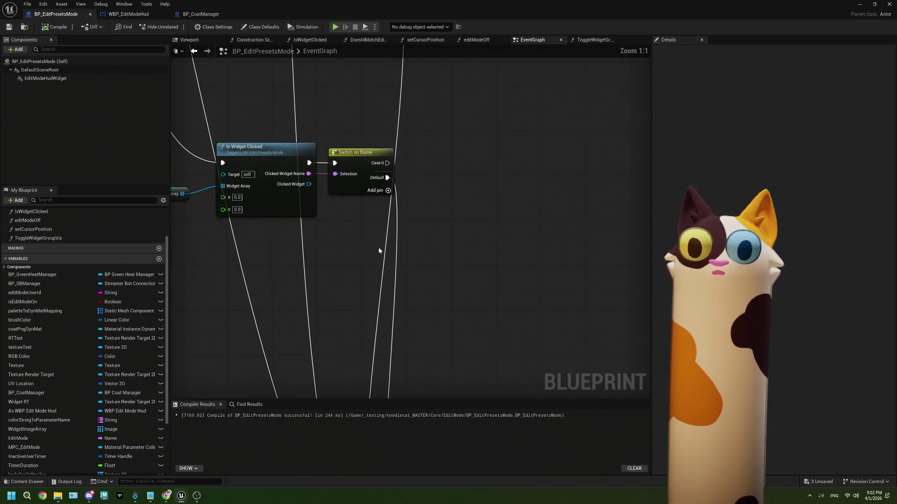
scroll(70, 272, down, 1)
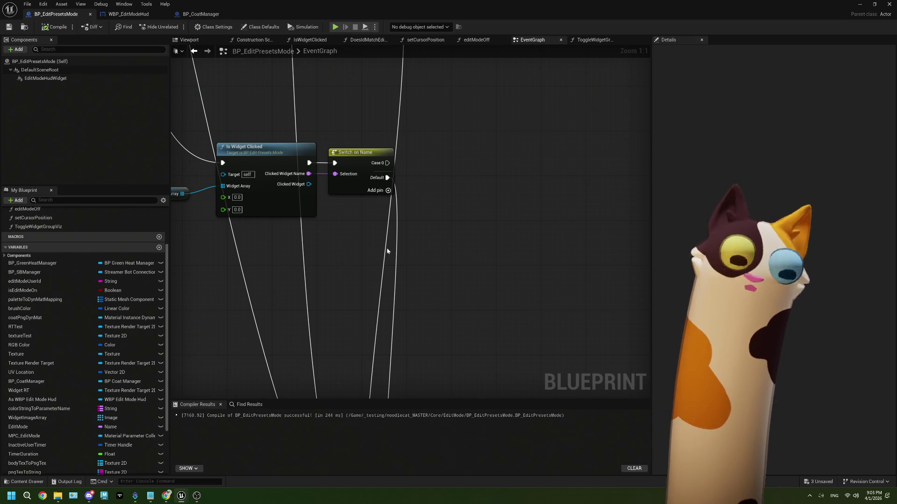
Step: Marquee-select the Switch on Name node following Is Widget Clicked
mouse_move(390, 255)
mouse_down()
mouse_move(369, 244)
mouse_move(360, 270)
mouse_up()
scroll(82, 348, down, 5)
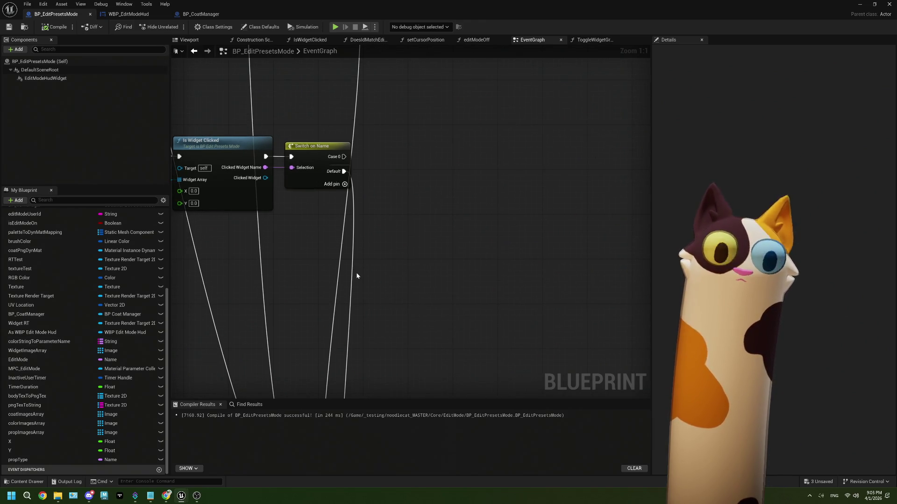
mouse_move(320, 210)
mouse_down()
mouse_move(314, 183)
mouse_move(369, 208)
mouse_up()
Step: Delete the Switch on Name node and nudge Is Widget Clicked slightly lower-right
key(Delete)
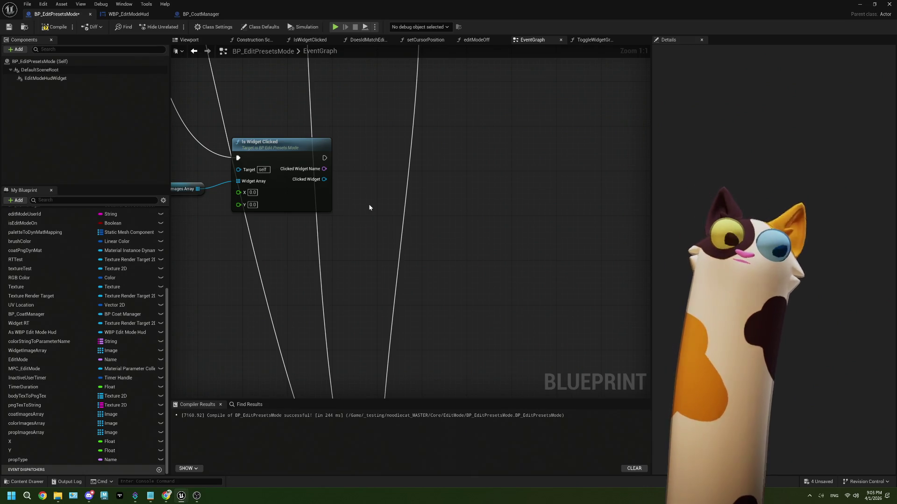
scroll(369, 208, down, 1)
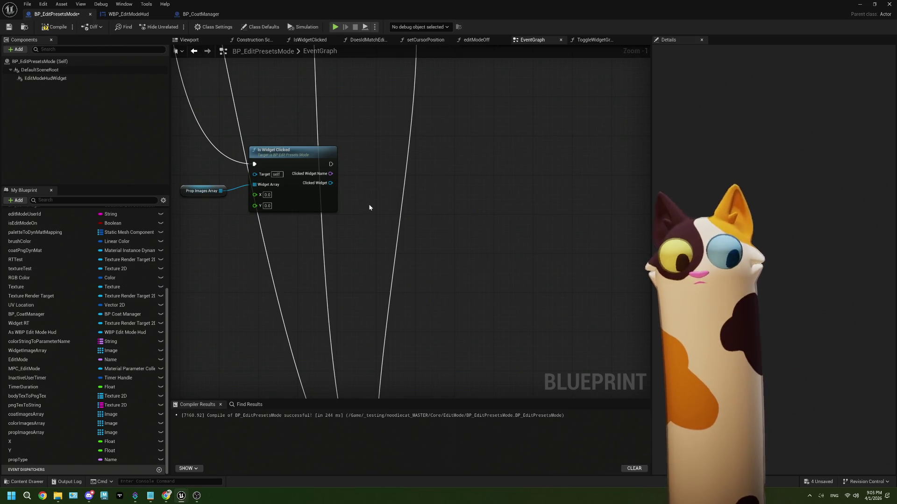
mouse_move(286, 177)
mouse_down()
mouse_move(357, 219)
mouse_move(322, 180)
mouse_move(278, 167)
mouse_up()
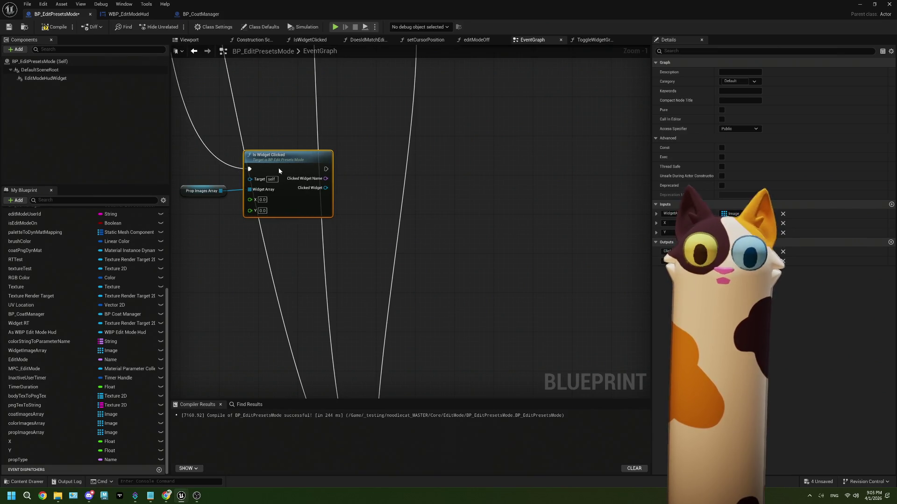
scroll(290, 259, up, 1)
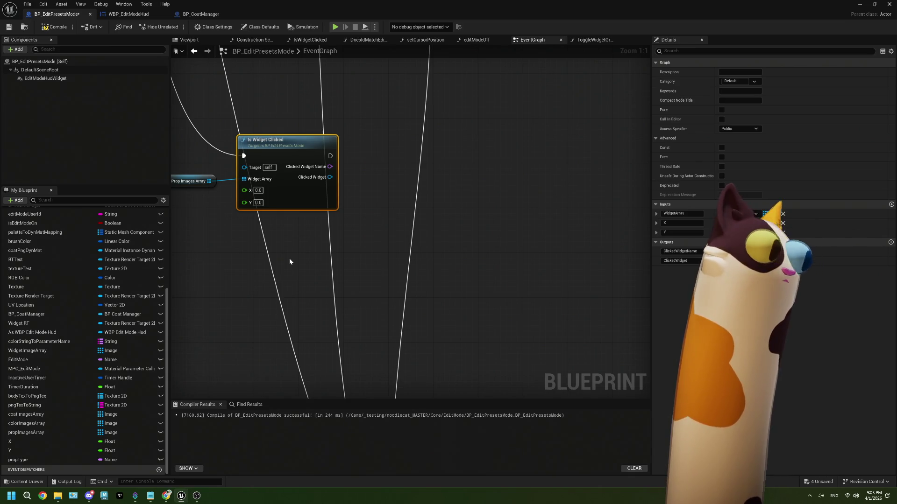
mouse_move(287, 257)
mouse_down()
mouse_move(297, 288)
mouse_move(318, 281)
mouse_up()
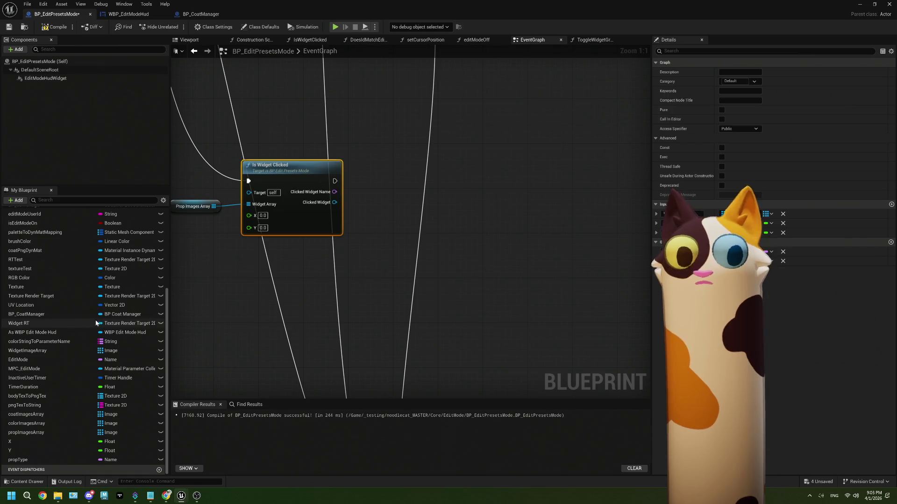
scroll(87, 316, up, 3)
scroll(52, 260, down, 2)
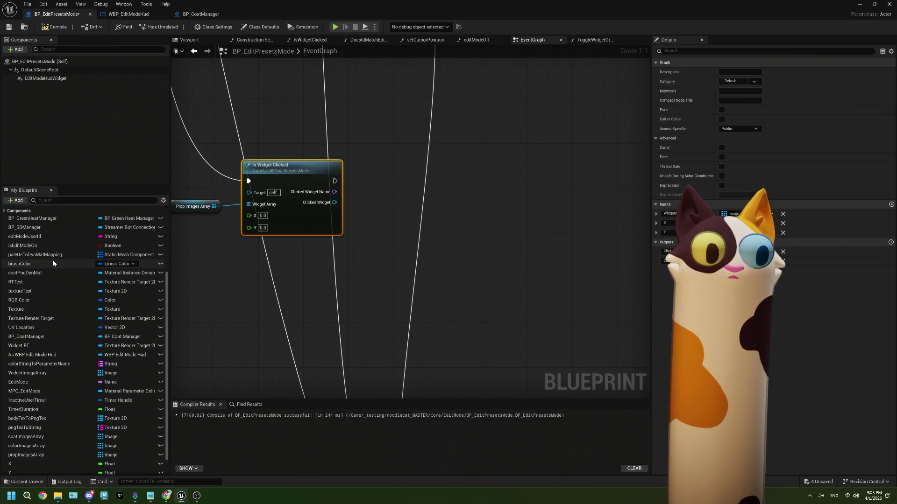
Step: Drop the BP_CoatManager variable into the graph as a Get node
click(47, 313)
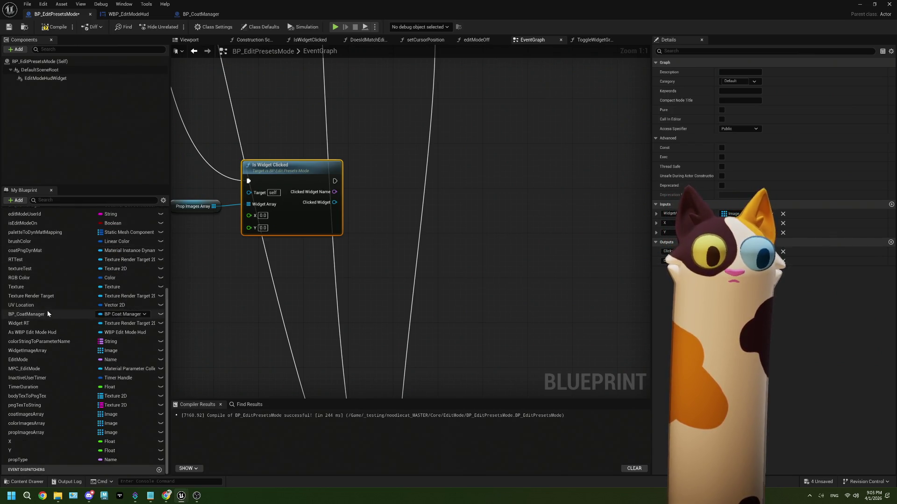
mouse_move(92, 311)
mouse_down()
mouse_move(192, 272)
mouse_move(252, 287)
mouse_up()
click(214, 283)
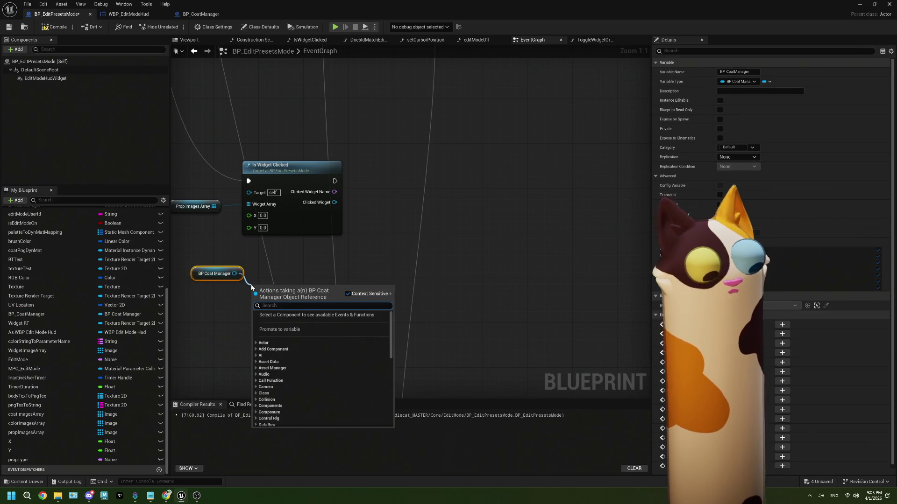
Step: Add a Get Accepted Props node from BP Coat Manager, then delete it
text(accep)
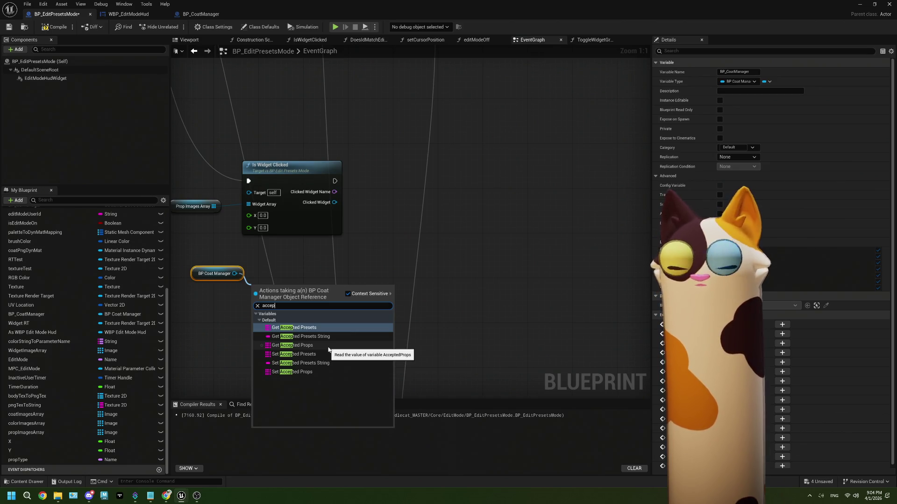
click(327, 346)
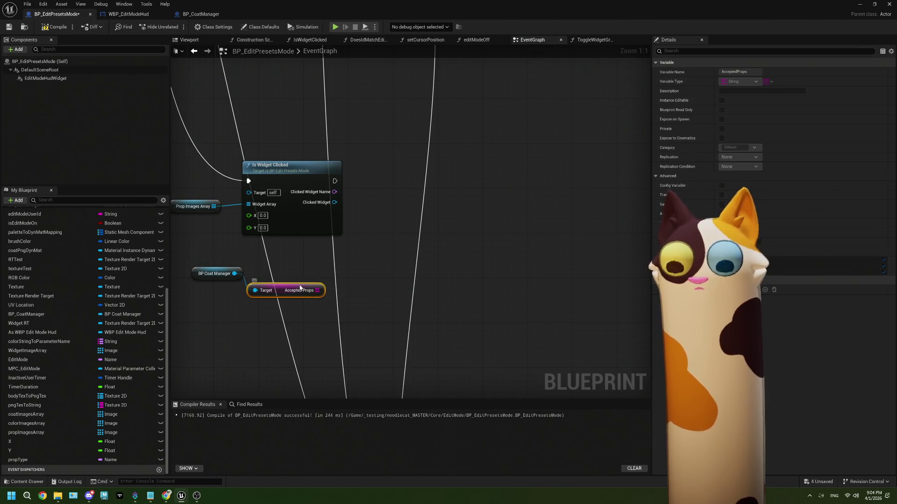
drag(300, 288, 306, 272)
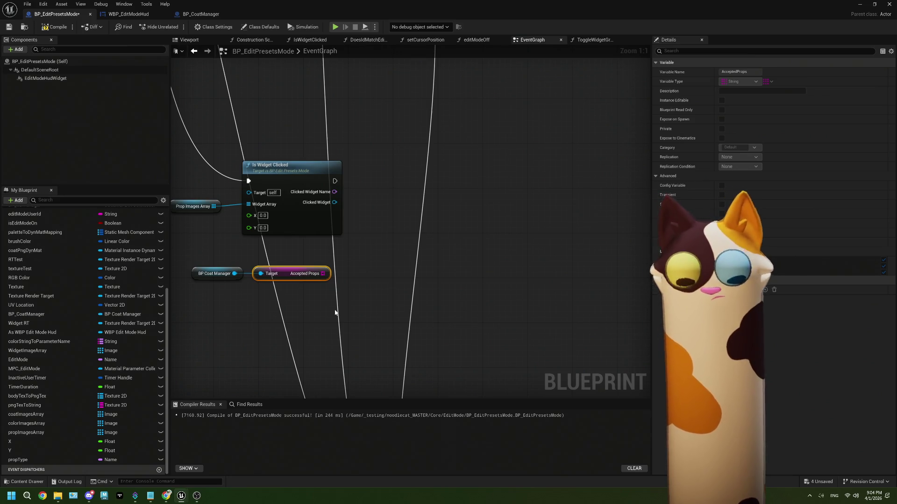
drag(347, 312, 327, 308)
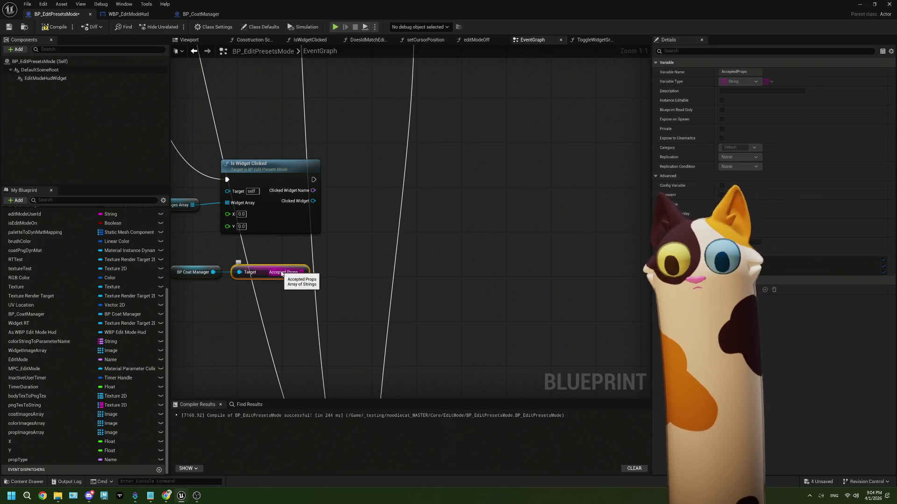
key(Delete)
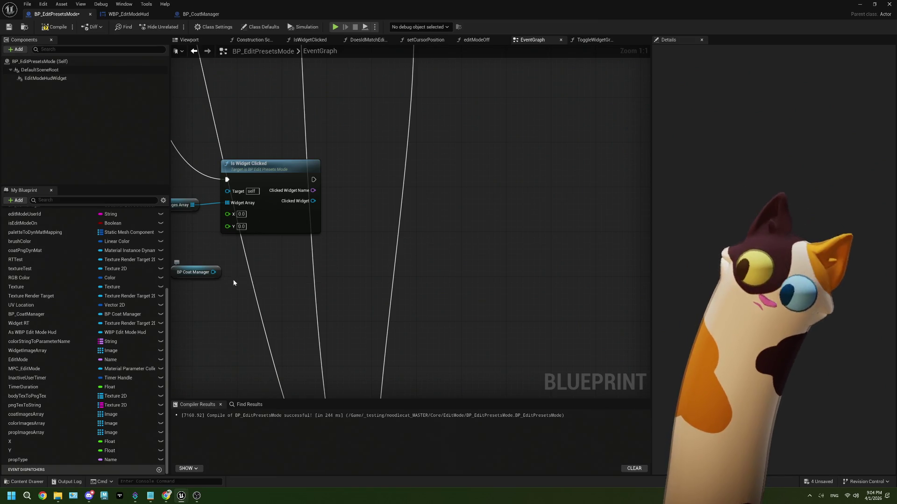
Step: Pull a wire from BP Coat Manager to browse its actions, then switch blueprint tabs
drag(233, 279, 292, 273)
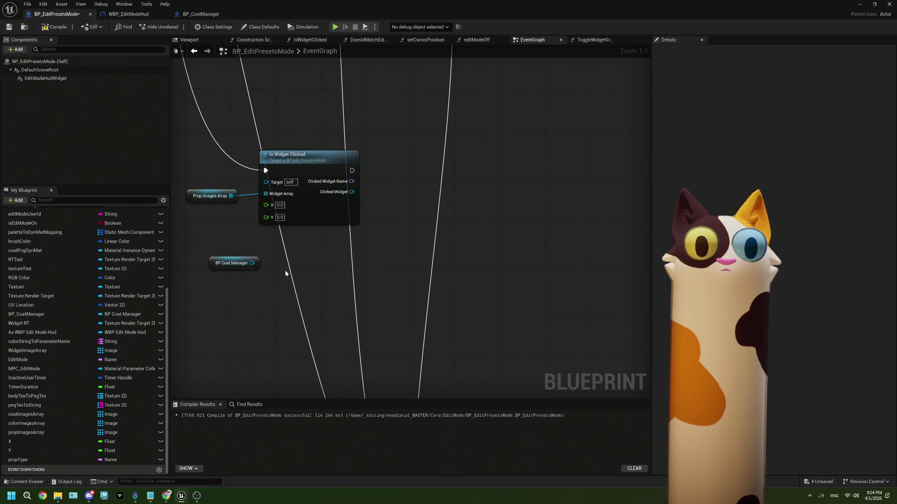
drag(252, 262, 279, 282)
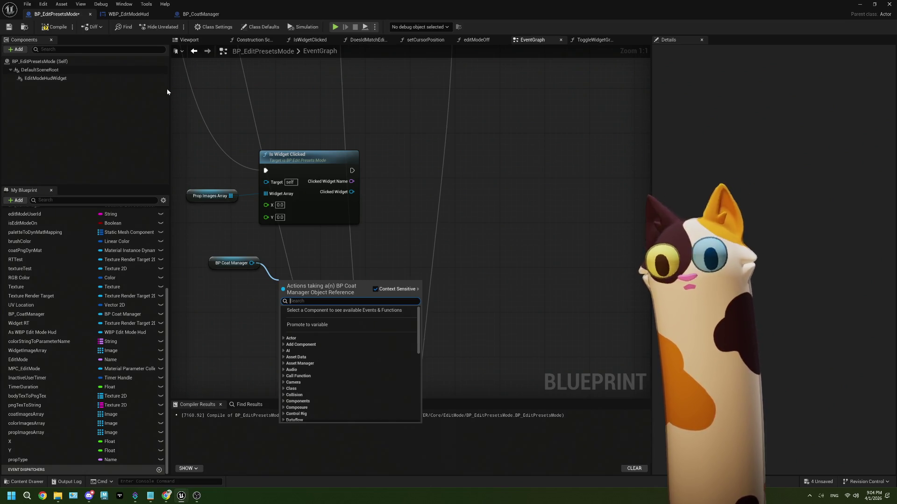
click(133, 17)
Step: In BP_CoatManager, delete the Prop Types, For Each Loop, reroute and Print String nodes
click(201, 14)
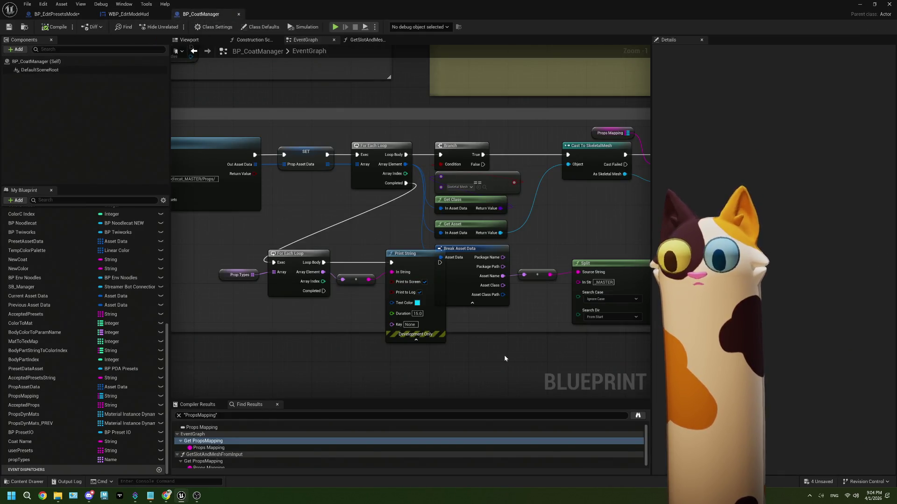
mouse_move(403, 370)
mouse_down()
mouse_move(369, 280)
mouse_move(243, 259)
mouse_up()
key(Delete)
Step: Pan and zoom the graph to bring the Split nodes into view
drag(545, 311, 334, 314)
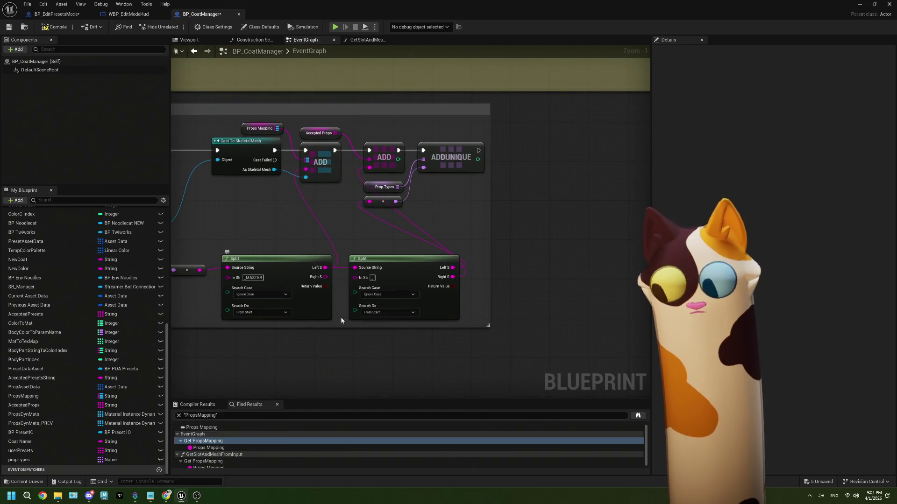
scroll(403, 294, up, 1)
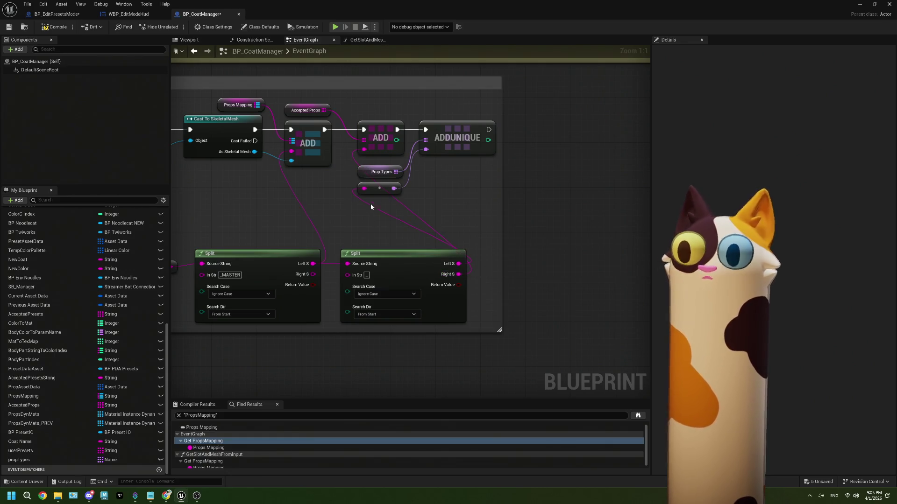
scroll(368, 208, down, 1)
drag(368, 208, 342, 247)
scroll(342, 251, up, 1)
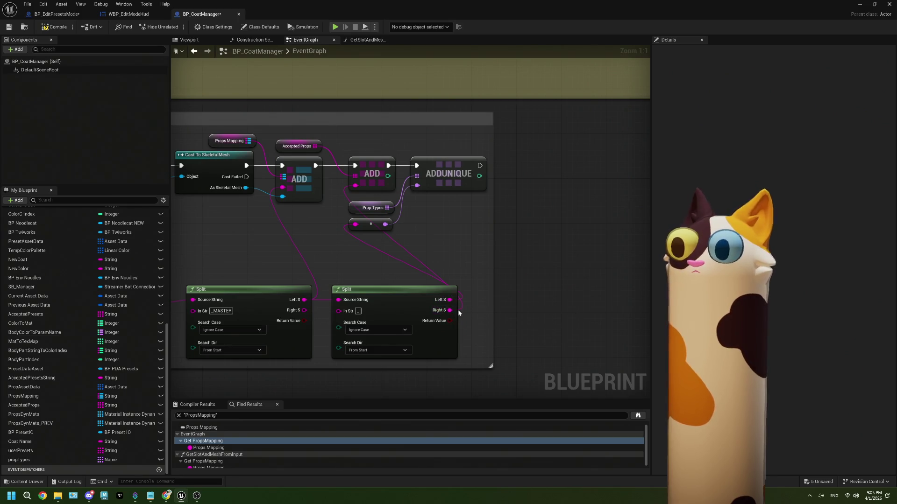
Step: Print the second Split's Right S output after ADDUNIQUE and play the level to test it
drag(449, 310, 525, 262)
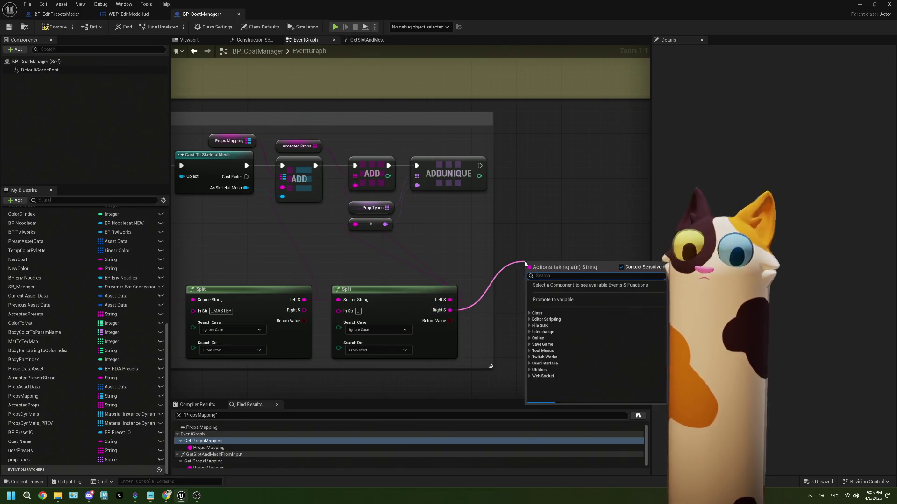
text(print)
key(Return)
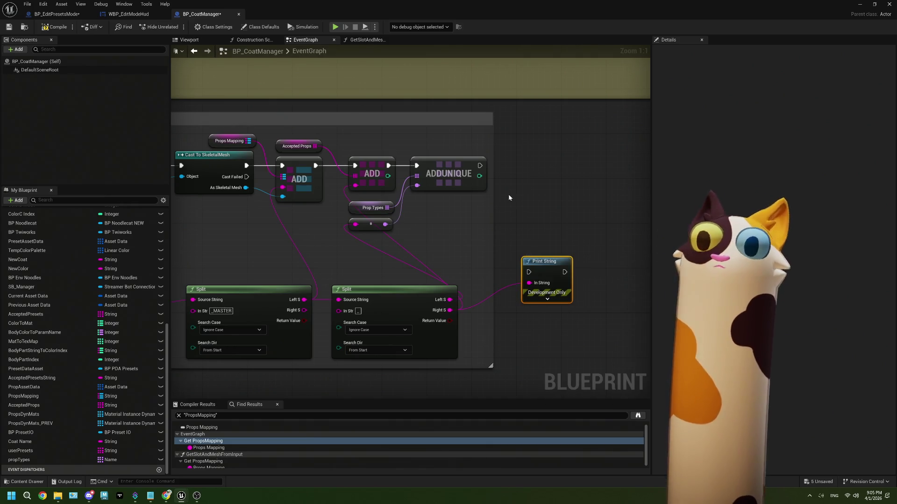
mouse_move(479, 165)
mouse_down()
mouse_move(529, 274)
mouse_move(556, 222)
mouse_up()
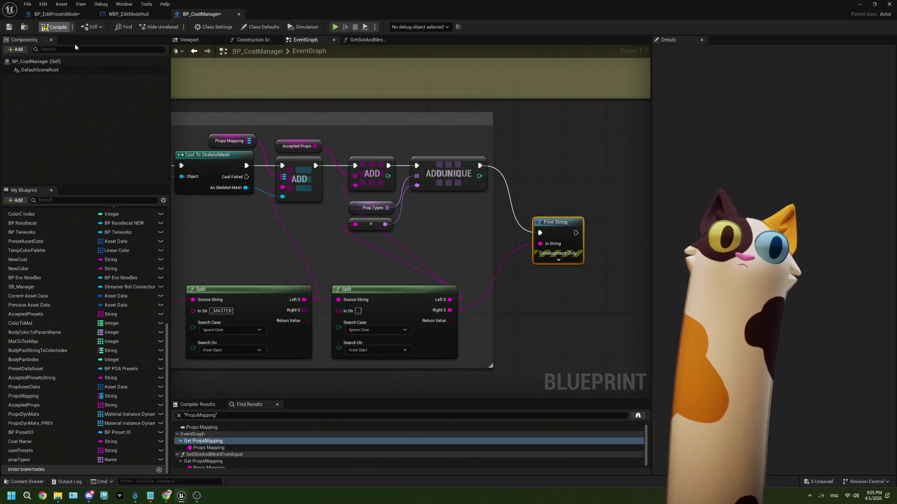
click(859, 5)
click(223, 27)
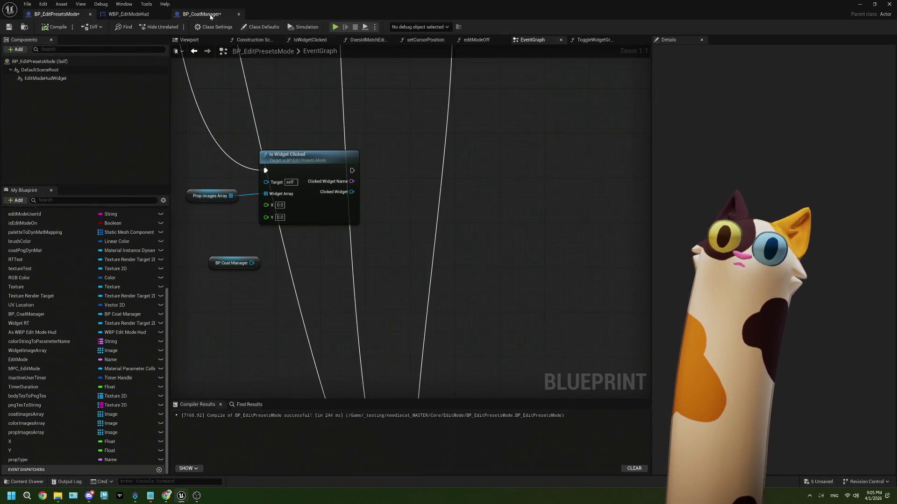
Step: Delete the Right S Print String node and pan back toward the Split nodes
click(202, 14)
drag(557, 232, 557, 230)
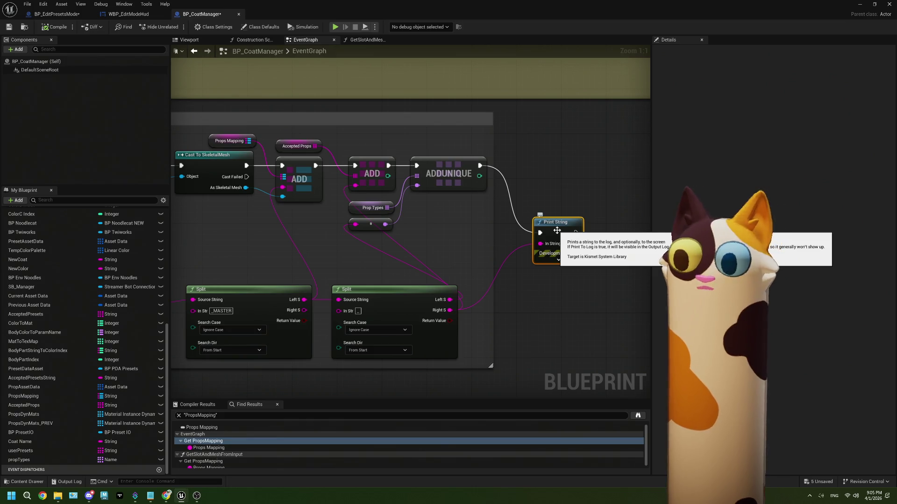
key(Delete)
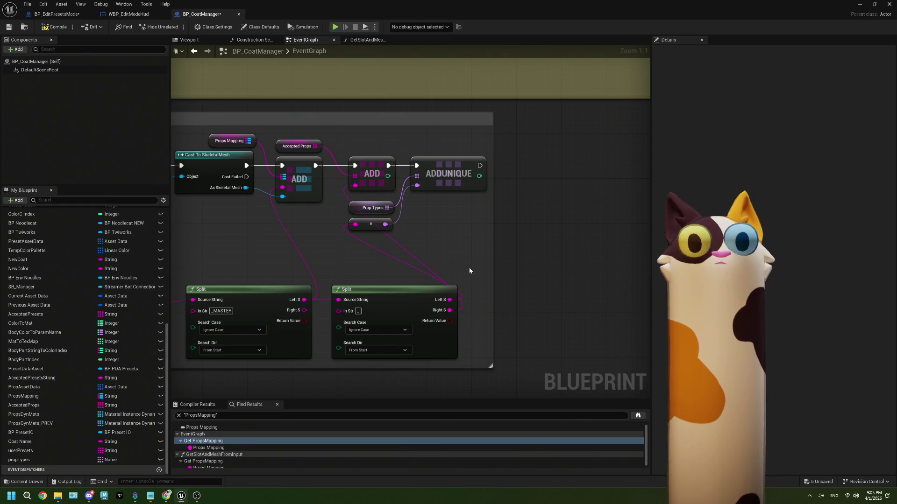
drag(346, 268, 369, 281)
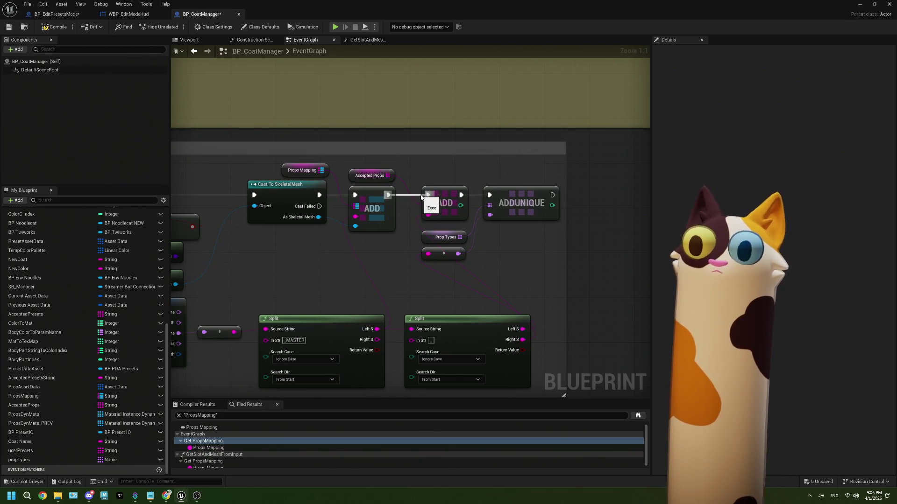
drag(370, 274, 320, 239)
Step: Print the Split's Left S output after ADDUNIQUE and play the level again
mouse_move(325, 298)
mouse_down()
mouse_move(499, 243)
mouse_move(481, 226)
mouse_move(534, 223)
mouse_up()
text(prin)
key(Return)
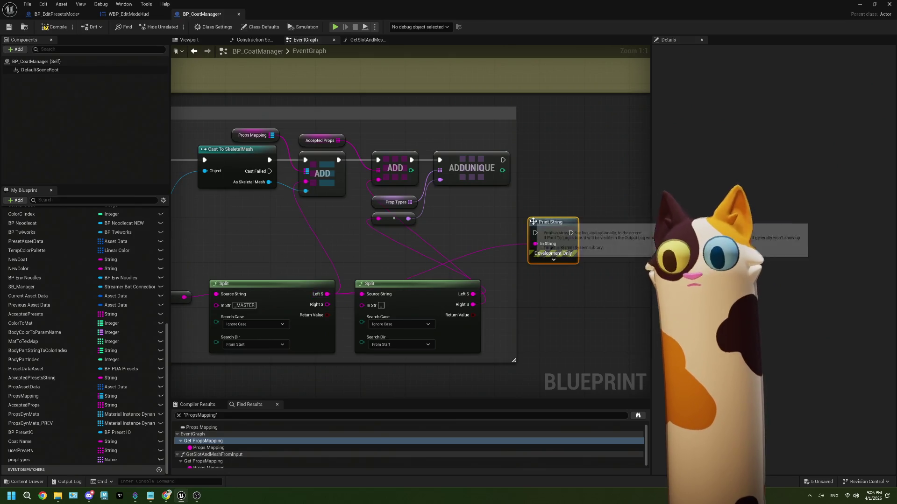
drag(503, 160, 534, 233)
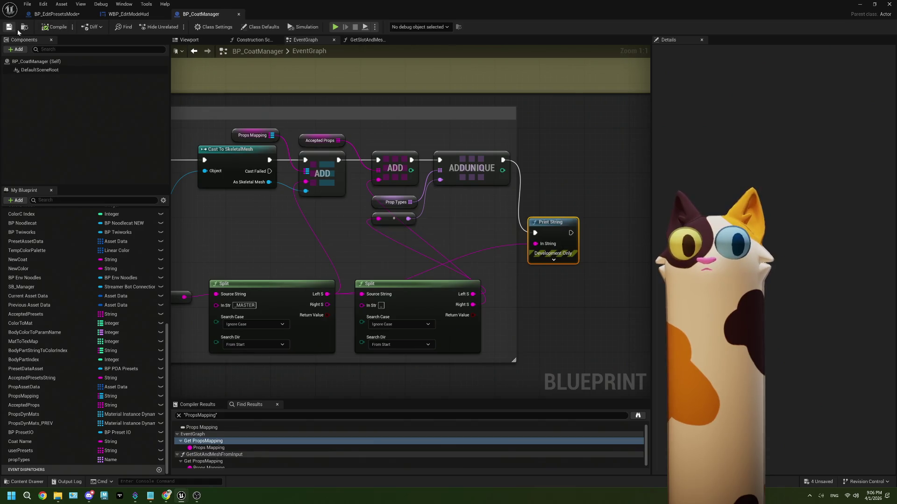
key(super+Down)
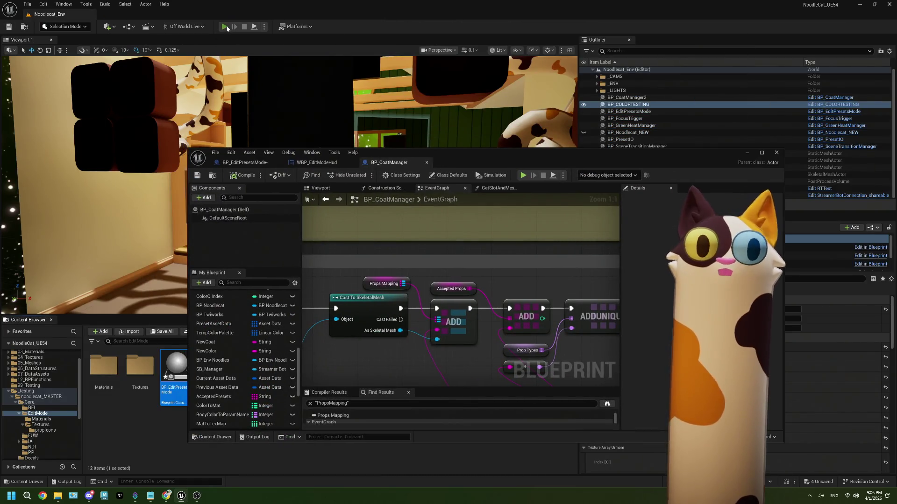
click(227, 28)
Step: Stop play, delete the Print String node and save BP_CoatManager
click(242, 26)
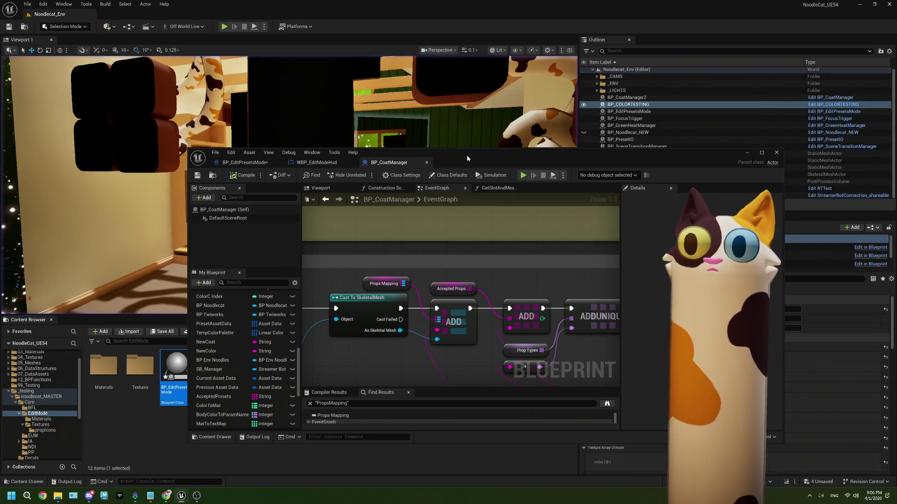
double_click(467, 159)
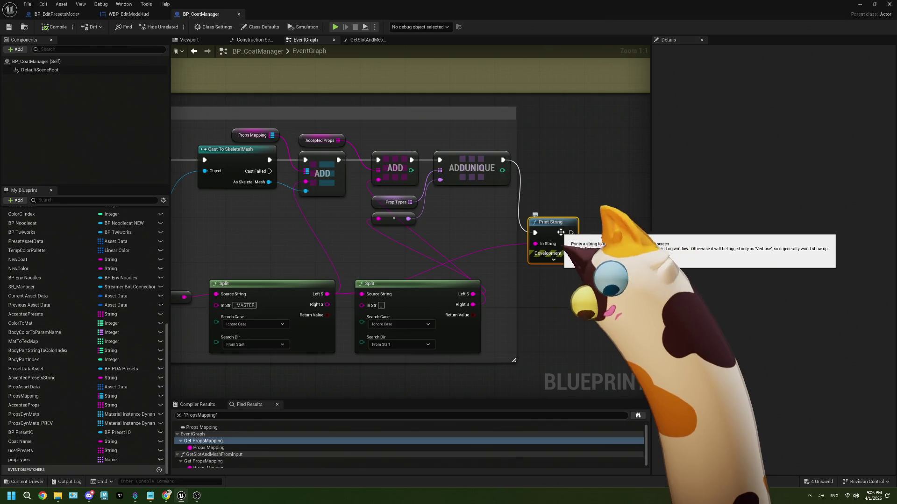
key(Delete)
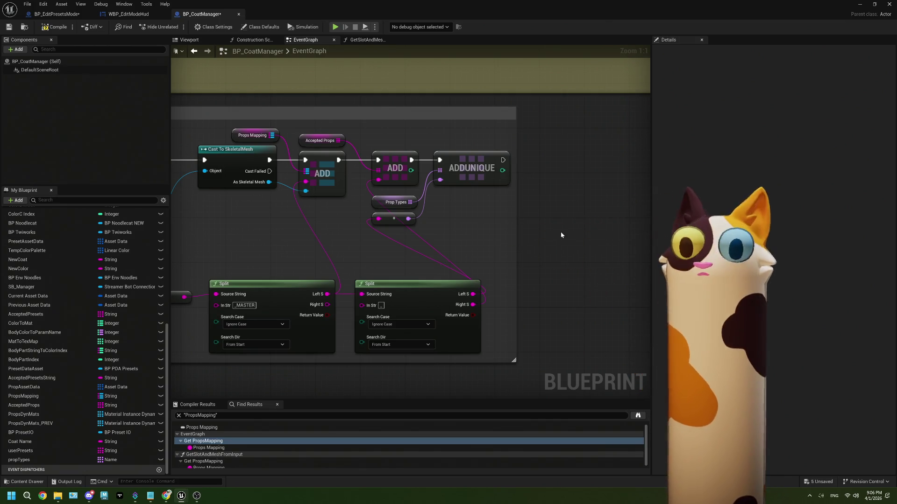
click(8, 27)
Step: Back in BP_EditPresetsMode, add a Get Props Mapping node from the BP Coat Manager reference
key(ctrl+Tab)
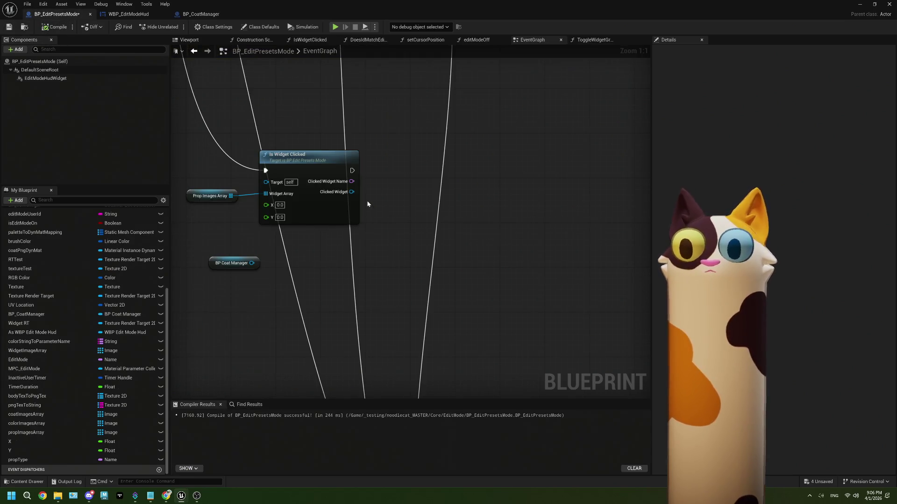
scroll(330, 290, down, 2)
scroll(318, 261, up, 2)
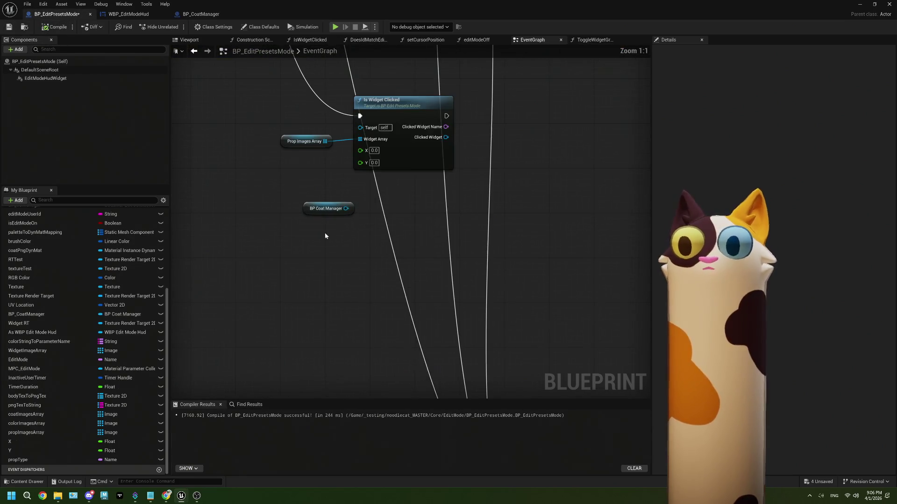
mouse_move(329, 209)
mouse_down()
mouse_move(262, 220)
mouse_move(300, 260)
mouse_up()
text(prop m)
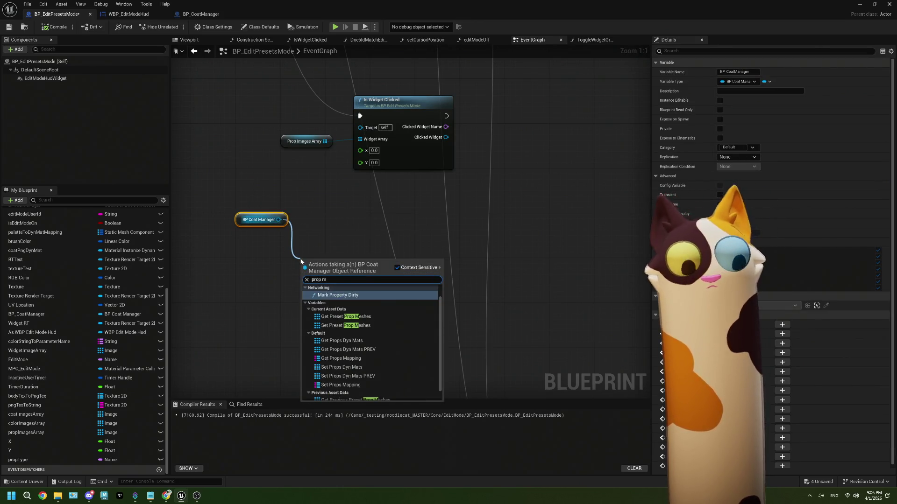
key(BackSpace)
key(BackSpace)
text(map)
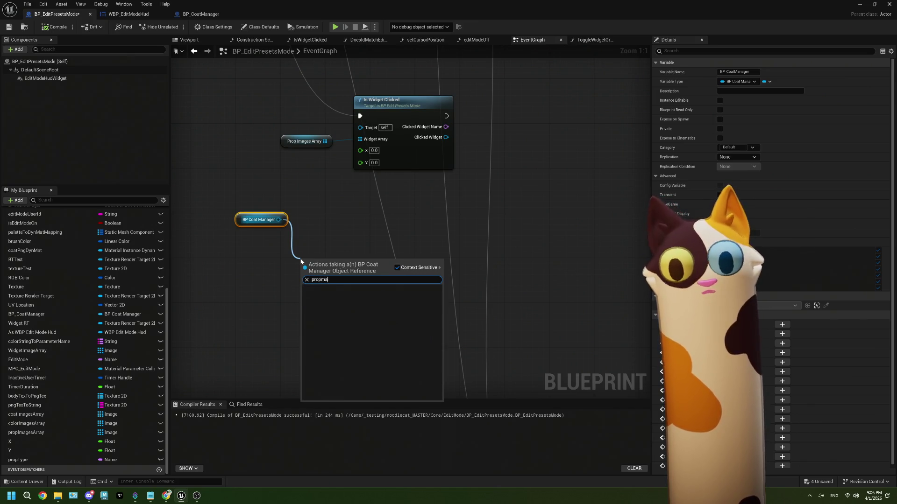
key(BackSpace)
key(BackSpace)
key(BackSpace)
text(mapp)
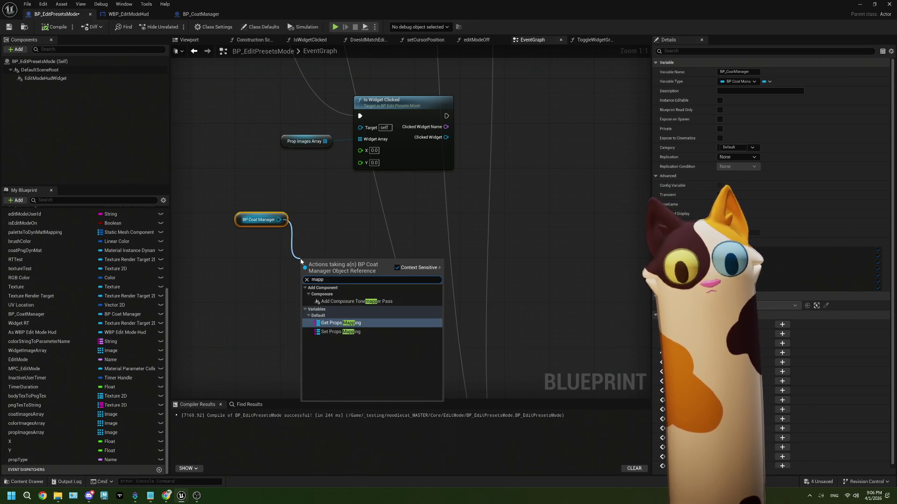
click(341, 323)
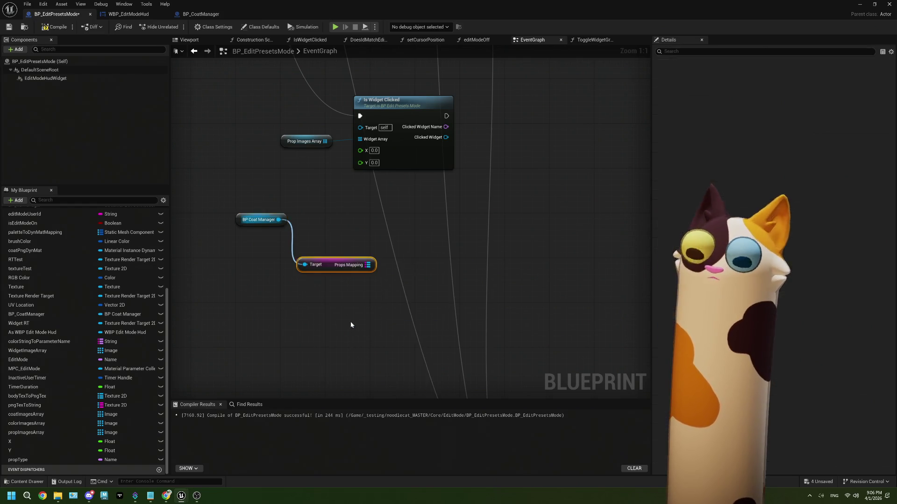
Step: Align BP Coat Manager with Props Mapping and pull a wire from Props Mapping for map actions
drag(325, 260, 328, 220)
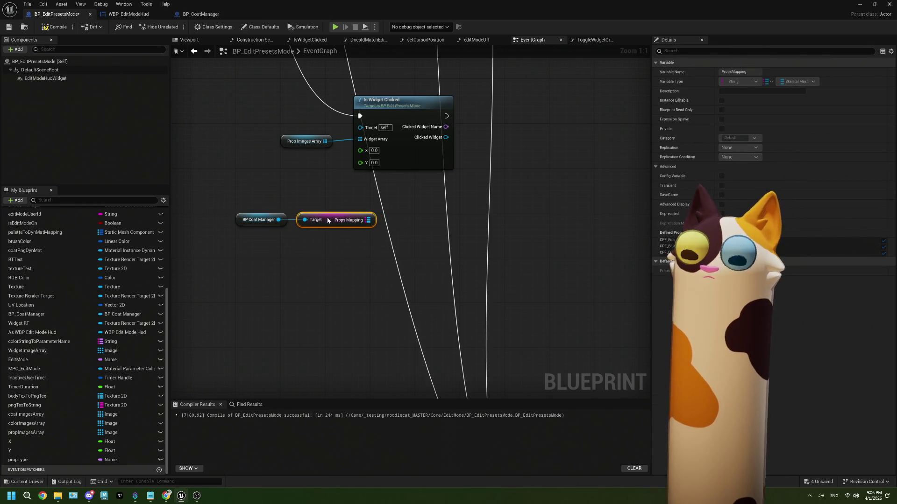
mouse_move(370, 258)
mouse_down()
mouse_move(302, 276)
mouse_move(172, 225)
mouse_up()
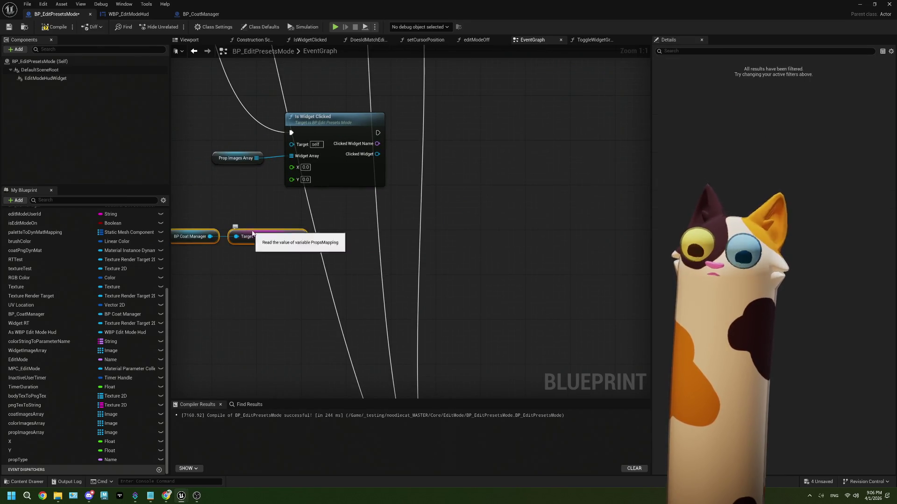
mouse_move(249, 233)
mouse_down()
mouse_move(317, 277)
mouse_move(318, 227)
mouse_up()
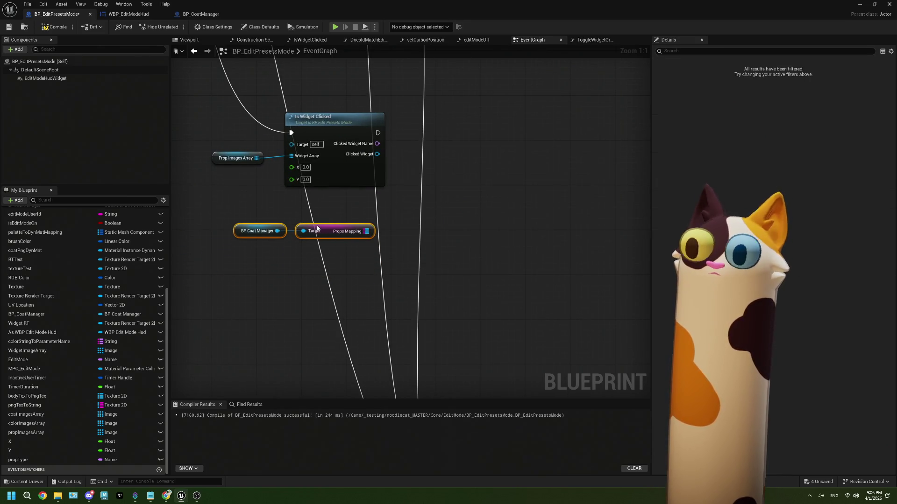
drag(394, 294, 311, 299)
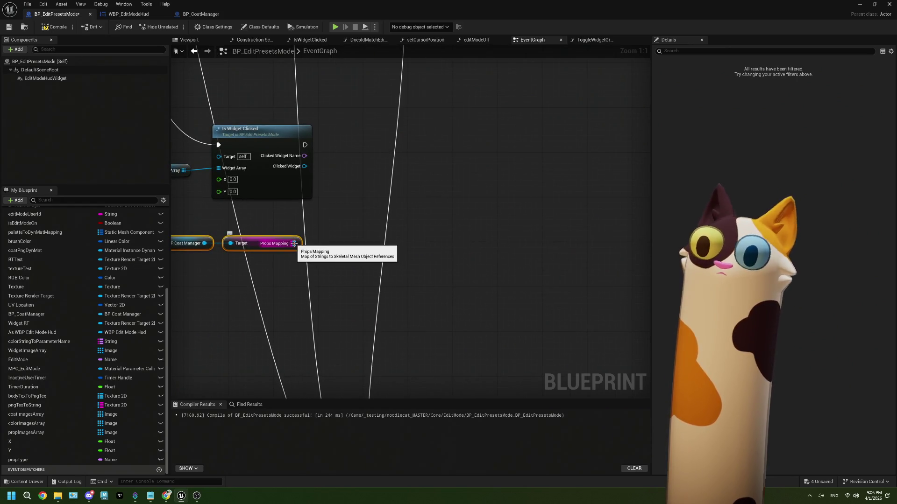
drag(293, 243, 317, 234)
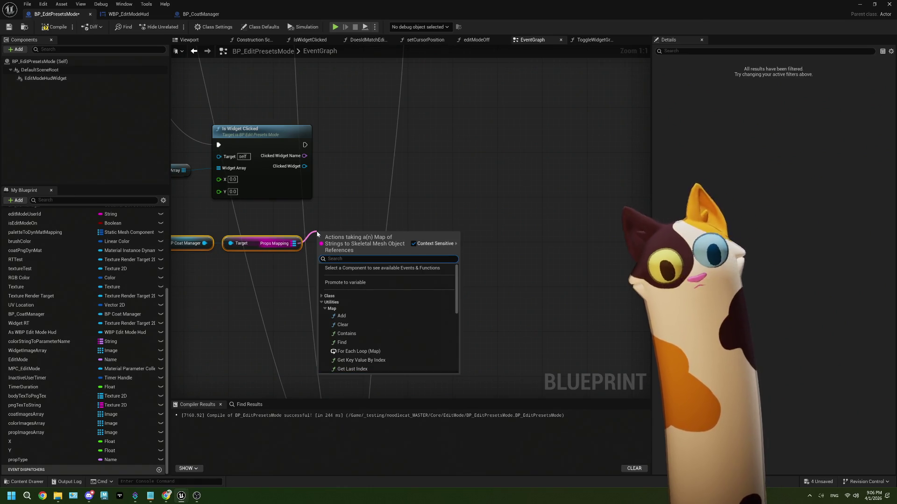